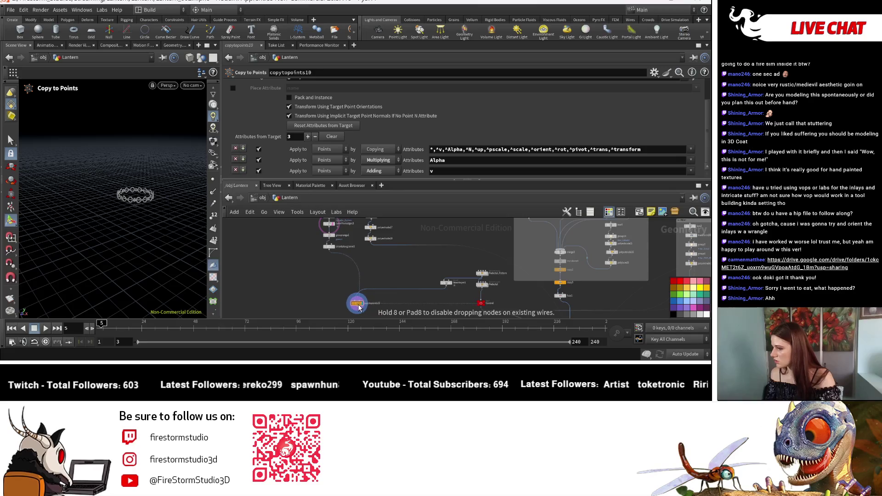
Add a new merge15 node and wire copytopoints10 into its first input.
{"action": "mouse_move", "coordinate": [357, 307]}
{"action": "left_mouse_down"}
{"action": "mouse_move", "coordinate": [326, 299]}
{"action": "mouse_move", "coordinate": [333, 275]}
{"action": "mouse_move", "coordinate": [332, 291]}
{"action": "left_mouse_up"}
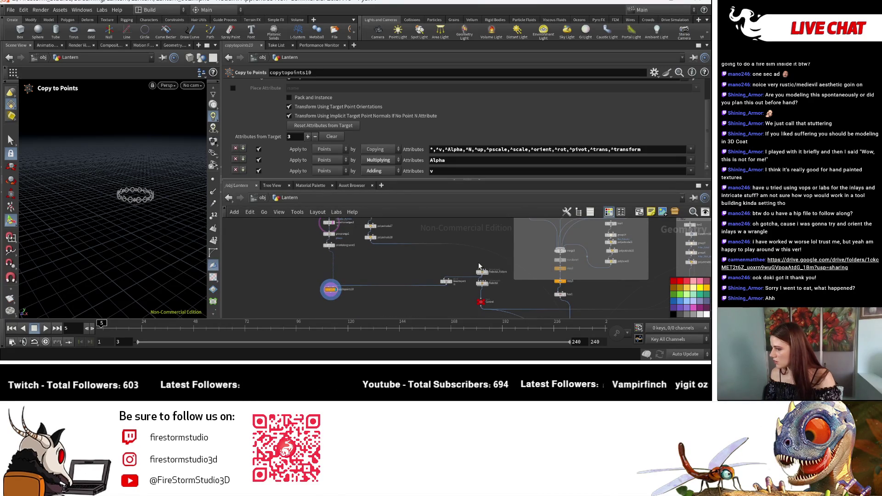
{"action": "scroll", "coordinate": [478, 263], "scroll_direction": "down", "scroll_amount": 3}
{"action": "scroll", "coordinate": [398, 286], "scroll_direction": "up", "scroll_amount": 3}
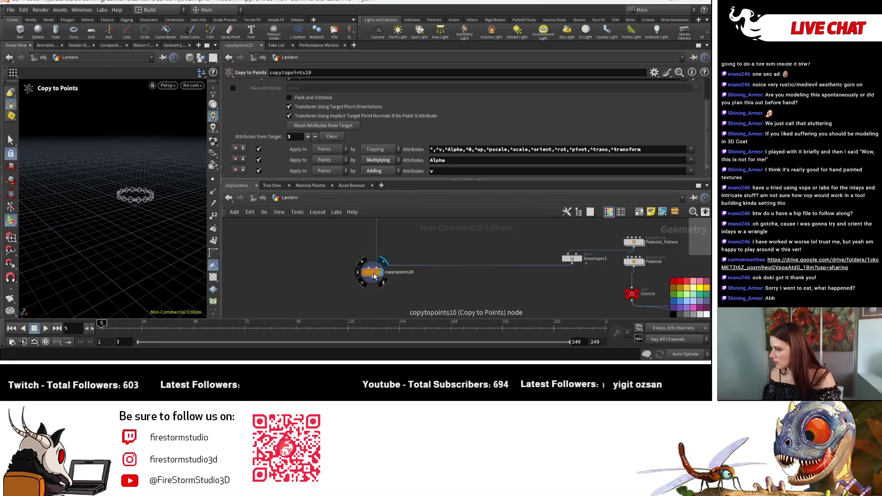
{"action": "scroll", "coordinate": [386, 279], "scroll_direction": "down", "scroll_amount": 2}
{"action": "scroll", "coordinate": [428, 269], "scroll_direction": "down", "scroll_amount": 2}
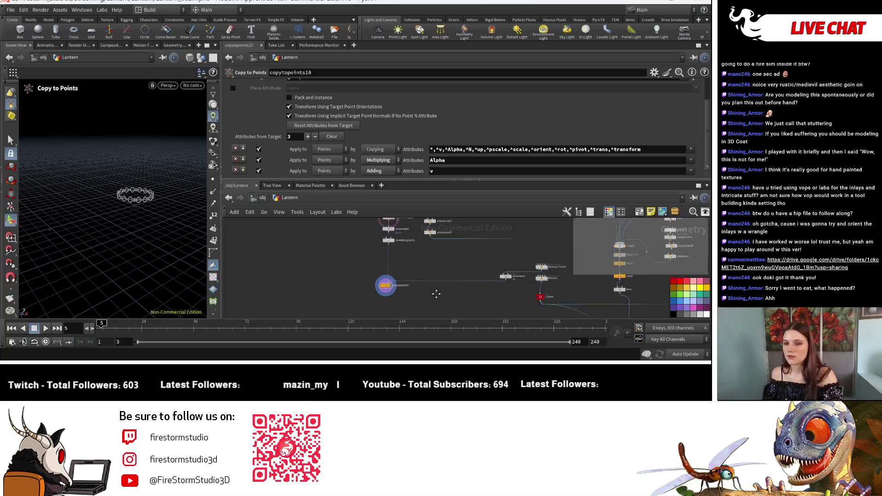
{"action": "key", "text": "Tab"}
{"action": "type", "text": "merg"}
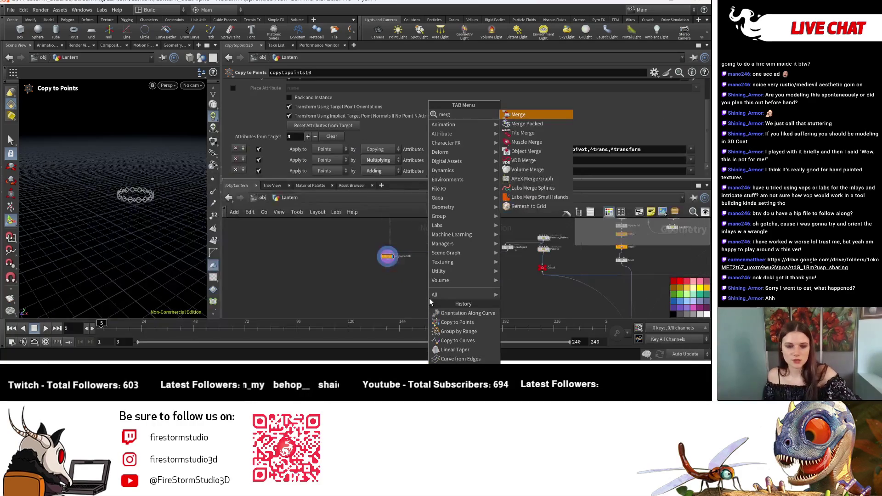
{"action": "left_click", "coordinate": [549, 115]}
{"action": "left_click", "coordinate": [439, 281]}
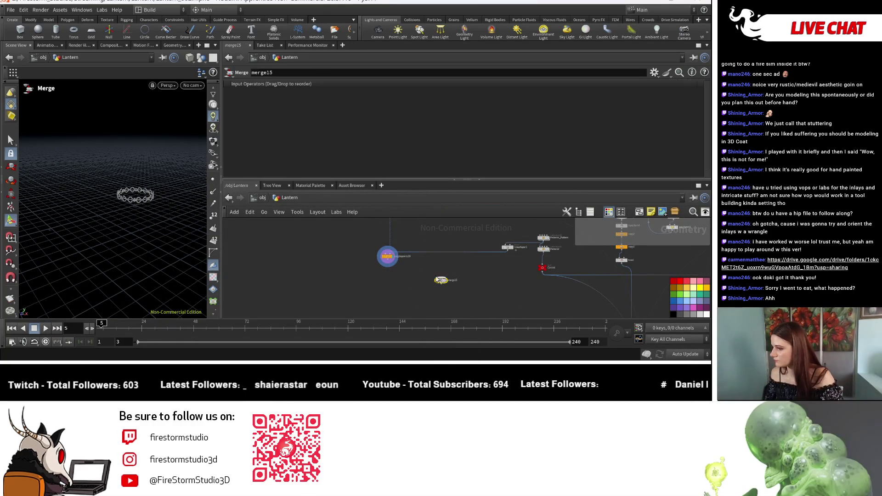
{"action": "left_click_drag", "start_coordinate": [439, 280], "coordinate": [474, 292]}
{"action": "left_click", "coordinate": [388, 265]}
{"action": "left_click", "coordinate": [472, 287]}
{"action": "scroll", "coordinate": [448, 278], "scroll_direction": "down", "scroll_amount": 2}
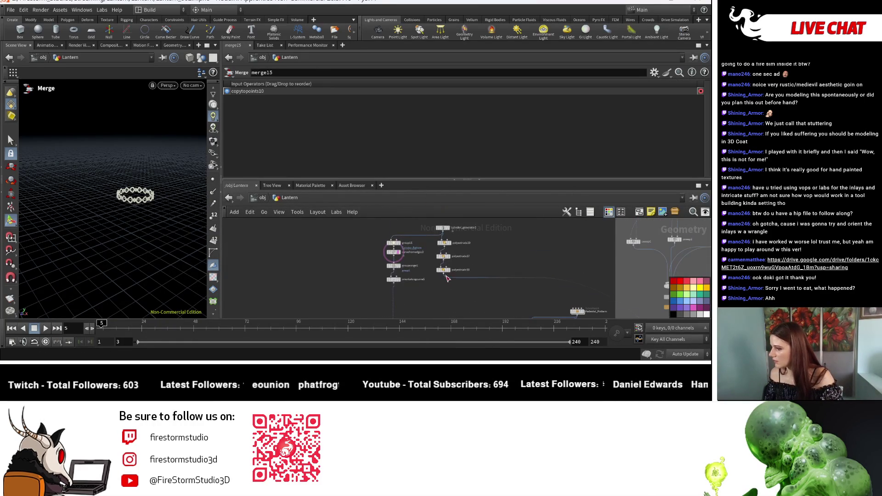
Wire polyextrude18 as merge15's second input, delete the stray node, and feed merge15 into merge4.
{"action": "left_click", "coordinate": [444, 278]}
{"action": "scroll", "coordinate": [444, 278], "scroll_direction": "up", "scroll_amount": 2}
{"action": "left_click", "coordinate": [473, 282]}
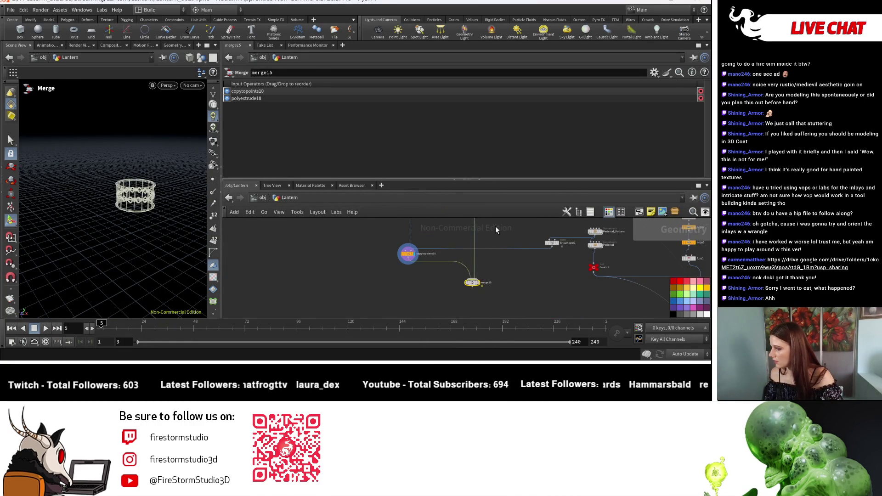
{"action": "scroll", "coordinate": [483, 276], "scroll_direction": "down", "scroll_amount": 2}
{"action": "key", "text": "Delete"}
{"action": "middle_click_drag", "start_coordinate": [495, 260], "coordinate": [510, 238]}
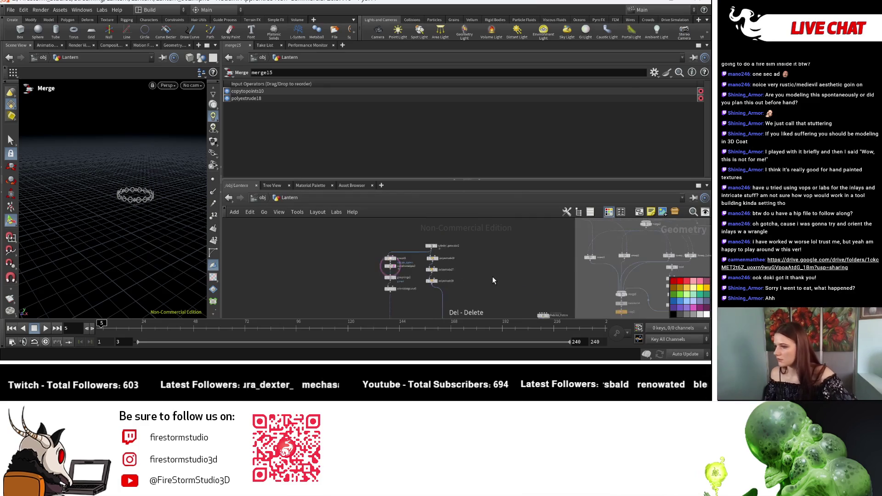
{"action": "scroll", "coordinate": [464, 290], "scroll_direction": "up", "scroll_amount": 2}
{"action": "left_click", "coordinate": [464, 278]}
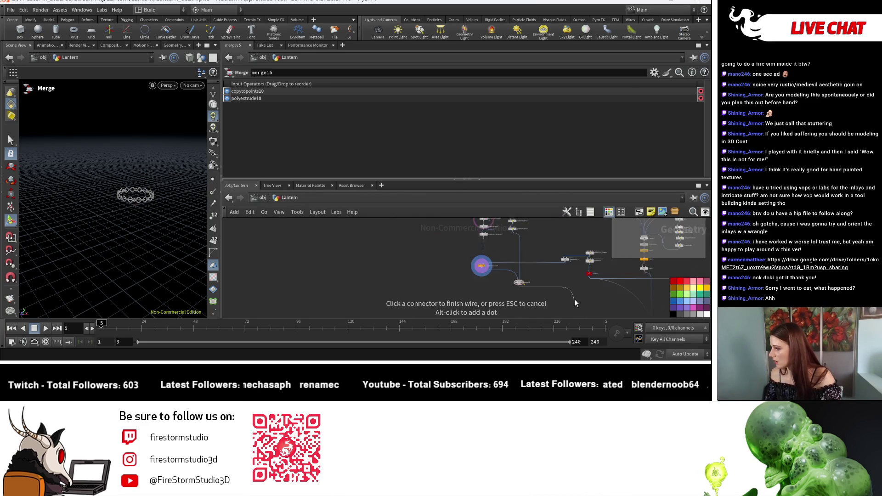
{"action": "left_click", "coordinate": [534, 284]}
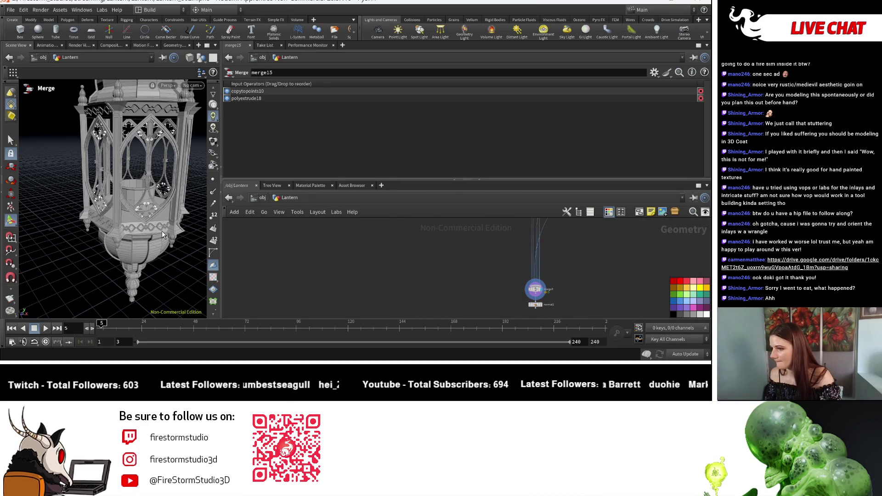
{"action": "key", "text": "Escape"}
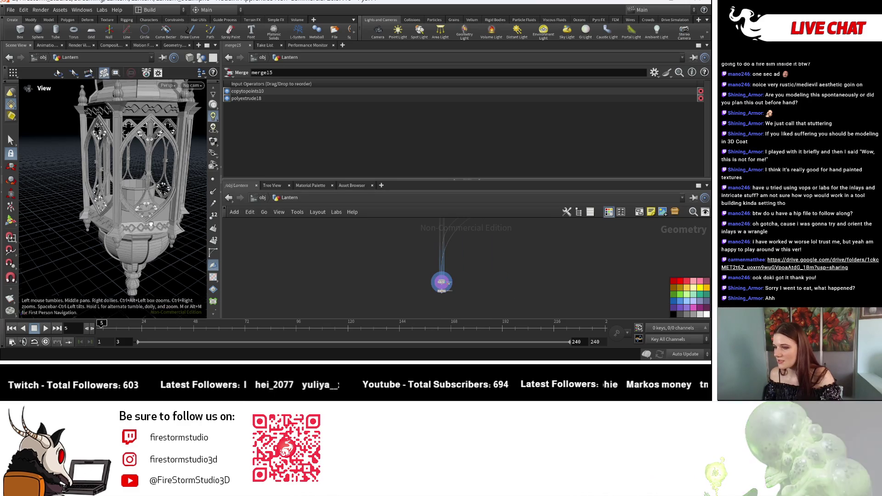
{"action": "mouse_move", "coordinate": [156, 297]}
{"action": "left_mouse_down"}
{"action": "mouse_move", "coordinate": [92, 255]}
{"action": "mouse_move", "coordinate": [148, 228]}
{"action": "left_mouse_up"}
{"action": "scroll", "coordinate": [148, 227], "scroll_direction": "up", "scroll_amount": 5}
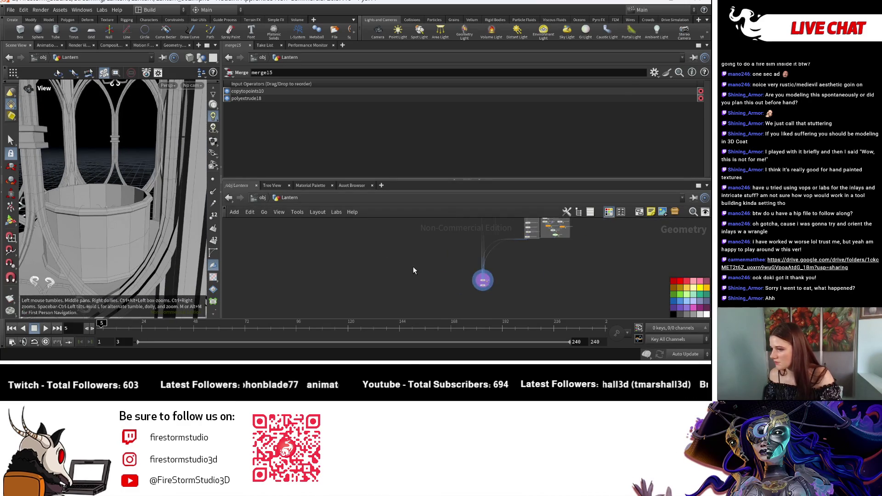
{"action": "scroll", "coordinate": [393, 295], "scroll_direction": "down", "scroll_amount": 3}
{"action": "scroll", "coordinate": [444, 262], "scroll_direction": "up", "scroll_amount": 2}
{"action": "scroll", "coordinate": [436, 254], "scroll_direction": "up", "scroll_amount": 2}
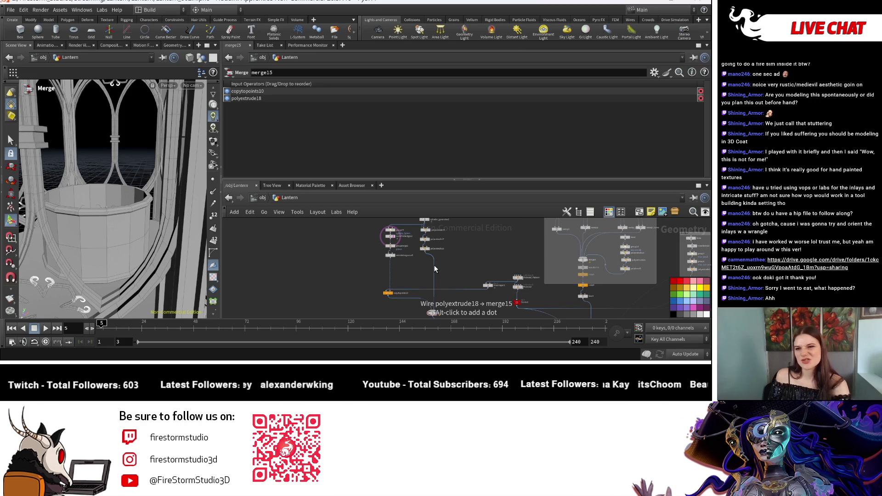
{"action": "scroll", "coordinate": [413, 265], "scroll_direction": "up", "scroll_amount": 2}
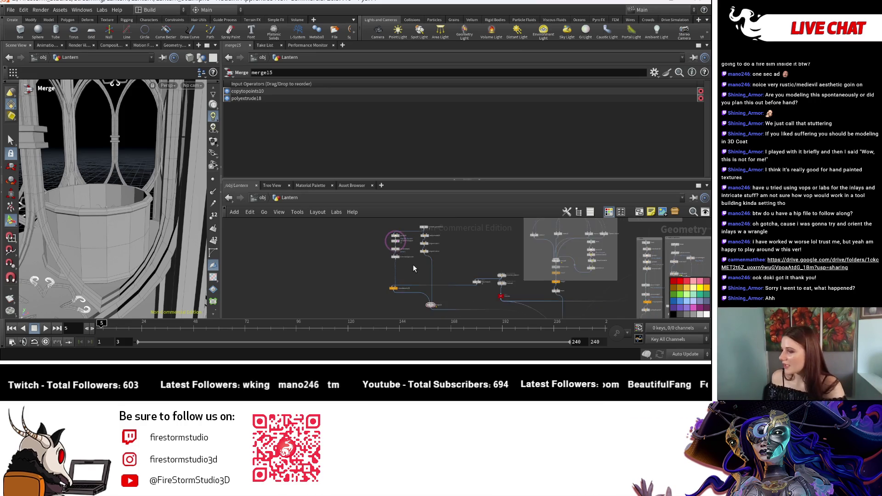
{"action": "mouse_move", "coordinate": [58, 230]}
{"action": "left_mouse_down"}
{"action": "mouse_move", "coordinate": [124, 228]}
{"action": "mouse_move", "coordinate": [123, 206]}
{"action": "mouse_move", "coordinate": [207, 241]}
{"action": "mouse_move", "coordinate": [199, 248]}
{"action": "left_mouse_up"}
{"action": "scroll", "coordinate": [463, 300], "scroll_direction": "up", "scroll_amount": 2}
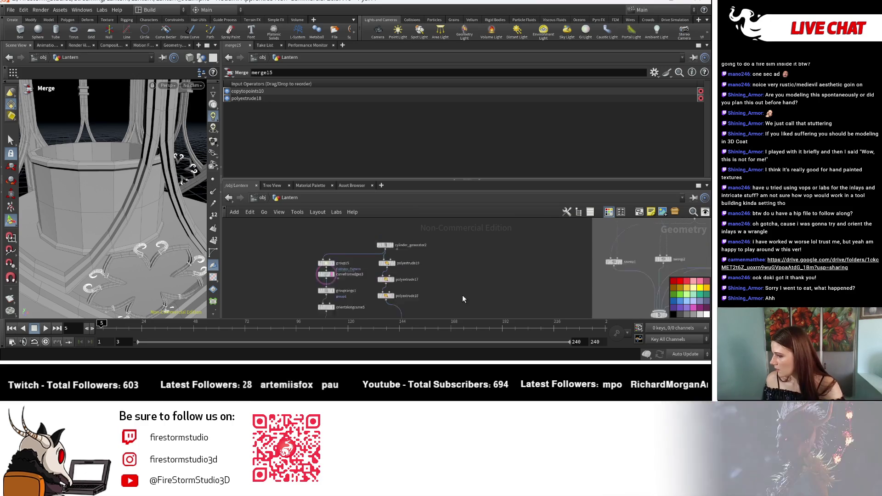
{"action": "scroll", "coordinate": [442, 310], "scroll_direction": "up", "scroll_amount": 1}
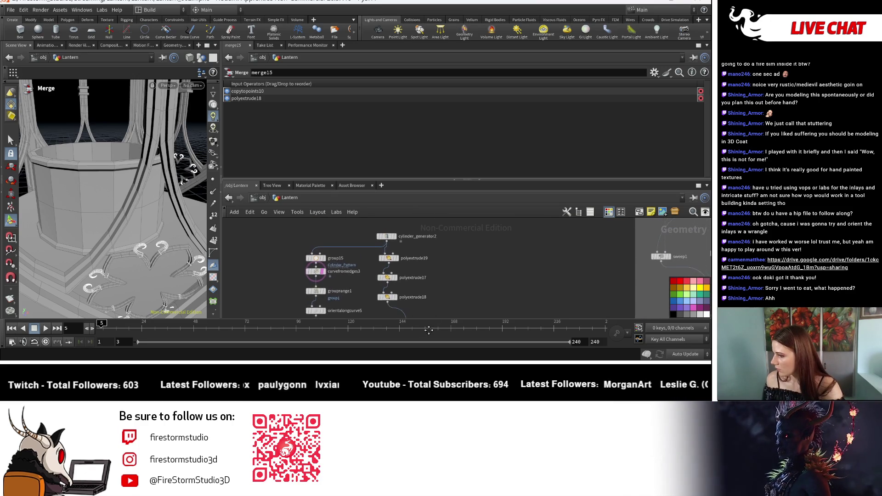
{"action": "mouse_move", "coordinate": [428, 324]}
{"action": "middle_mouse_down"}
{"action": "mouse_move", "coordinate": [429, 309]}
{"action": "mouse_move", "coordinate": [409, 290]}
{"action": "middle_mouse_up"}
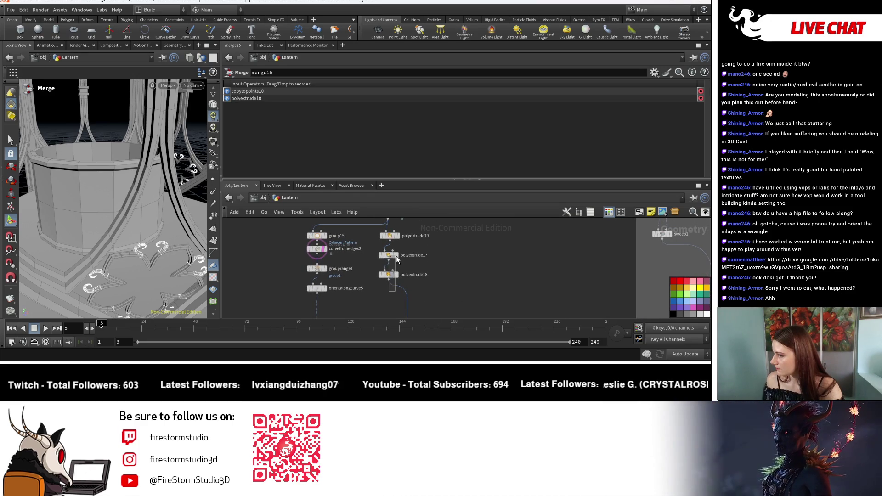
Select polyextrude17, 18 and 19 together and move them lower in the network.
{"action": "left_click_drag", "start_coordinate": [372, 227], "coordinate": [441, 302]}
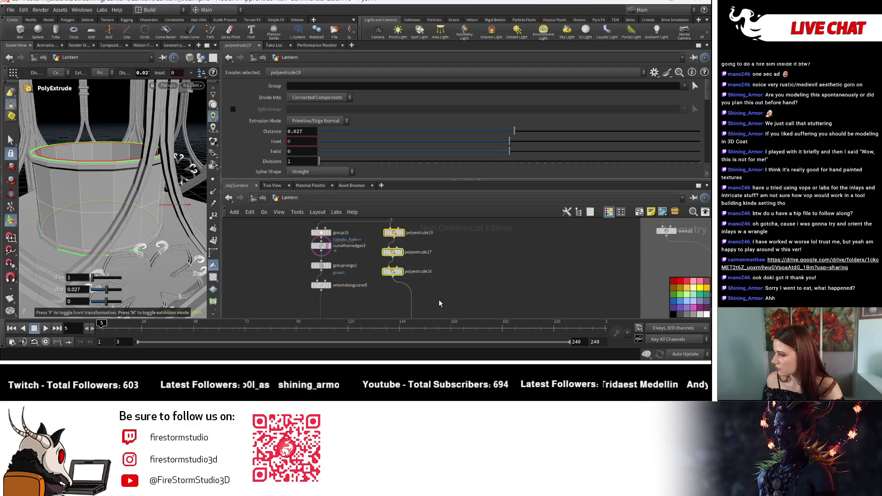
{"action": "middle_click_drag", "start_coordinate": [370, 239], "coordinate": [366, 272]}
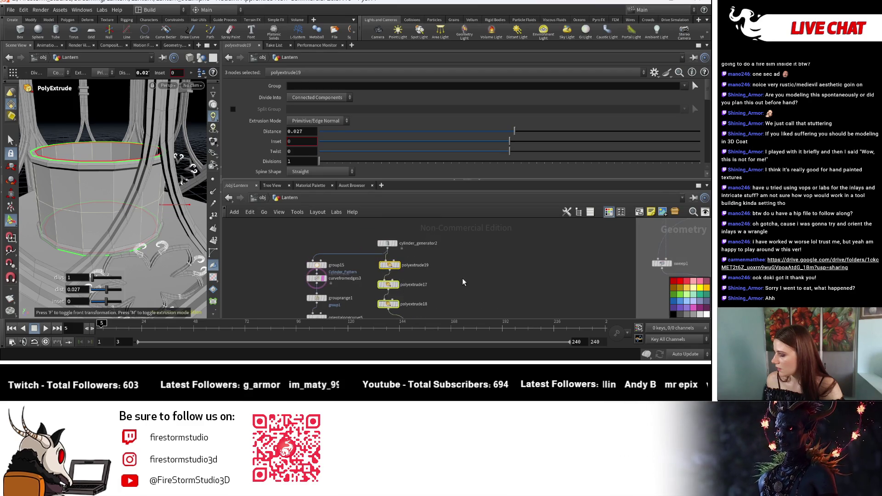
{"action": "left_click", "coordinate": [365, 272]}
{"action": "mouse_move", "coordinate": [429, 272]}
{"action": "left_mouse_down"}
{"action": "mouse_move", "coordinate": [384, 284]}
{"action": "mouse_move", "coordinate": [389, 290]}
{"action": "left_mouse_up"}
{"action": "left_click", "coordinate": [388, 279]}
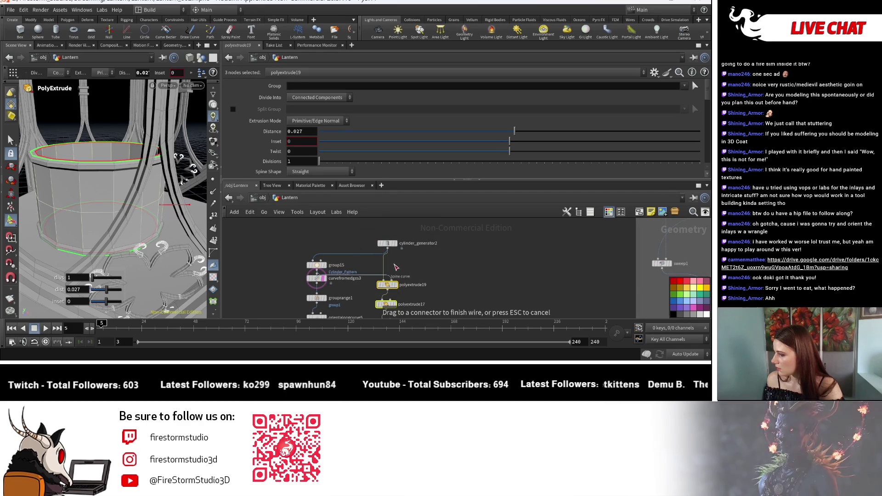
{"action": "left_click", "coordinate": [365, 273]}
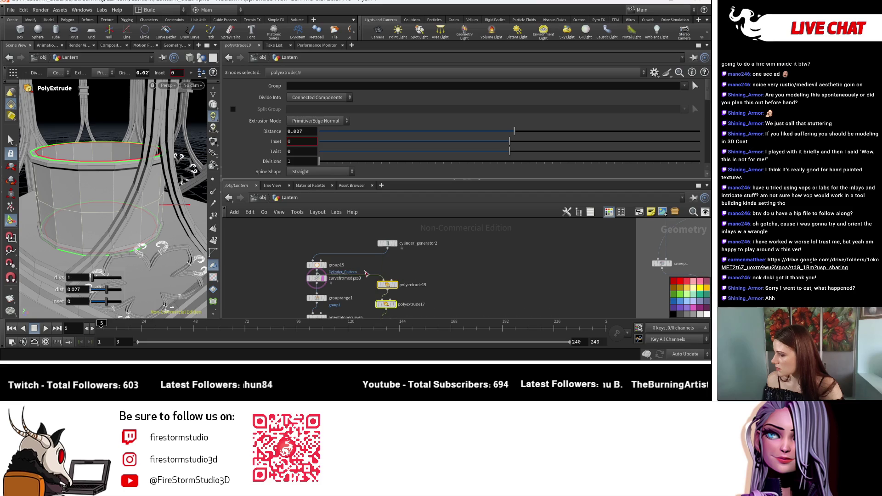
Display only polyextrude18's extruded cylinder and widen the 3D viewport.
{"action": "middle_click_drag", "start_coordinate": [400, 317], "coordinate": [396, 270]}
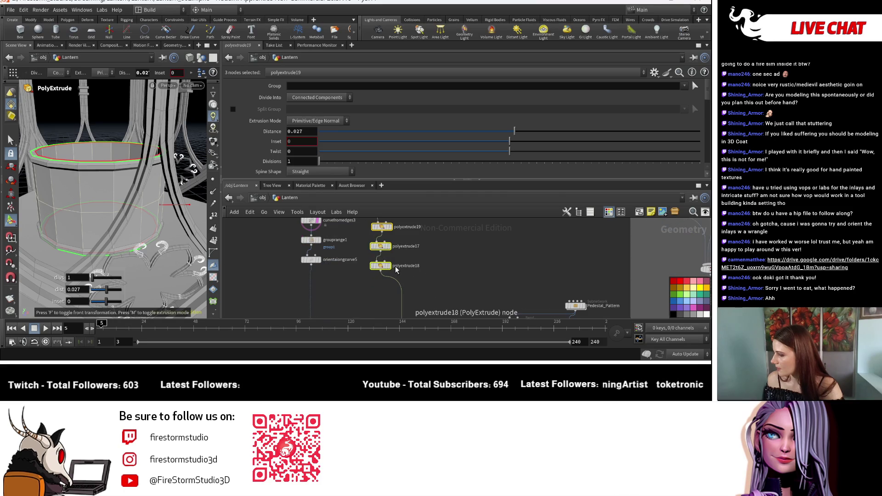
{"action": "left_click", "coordinate": [390, 266]}
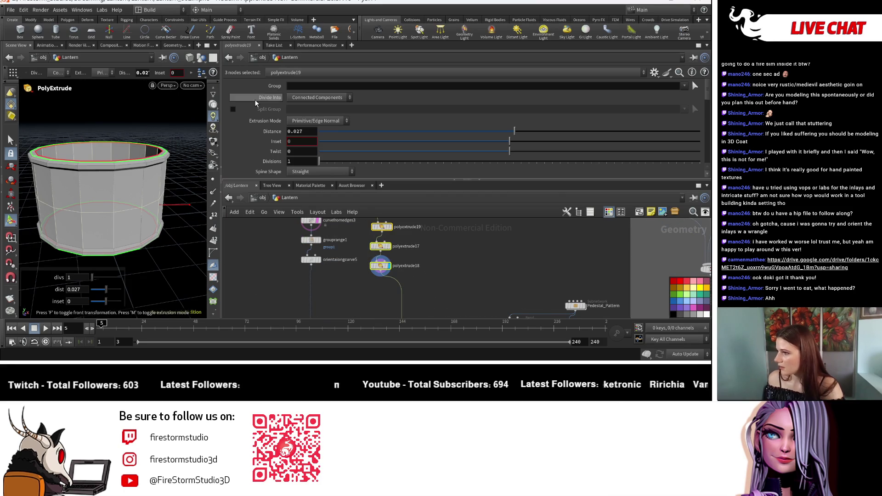
{"action": "left_click_drag", "start_coordinate": [220, 138], "coordinate": [424, 138]}
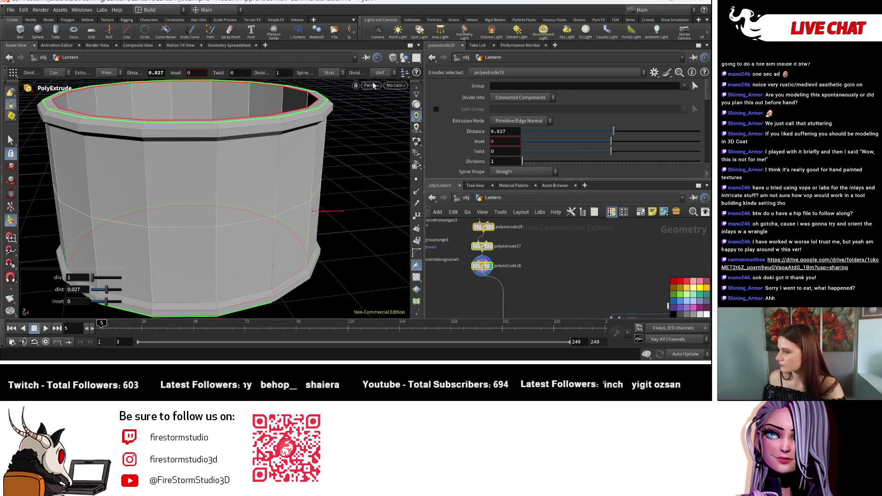
{"action": "left_click", "coordinate": [416, 46]}
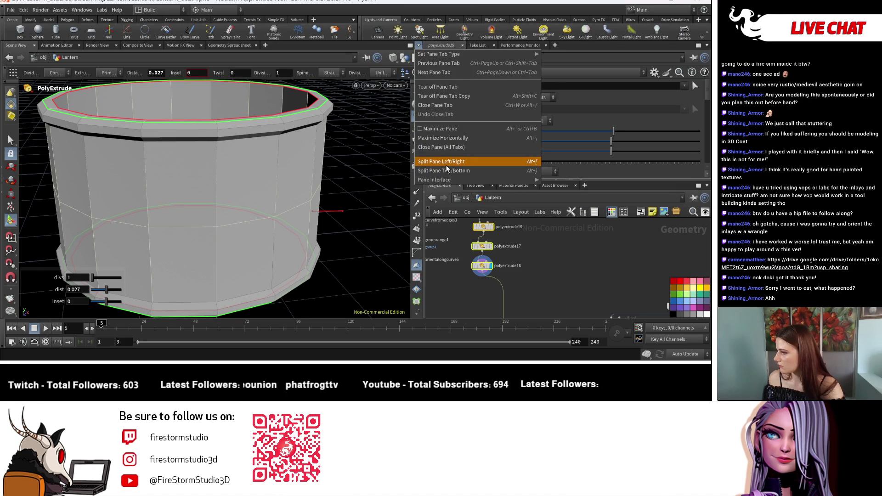
Add a Geometry Spreadsheet panel and browse its primitive and detail attribute views.
{"action": "left_click", "coordinate": [175, 209]}
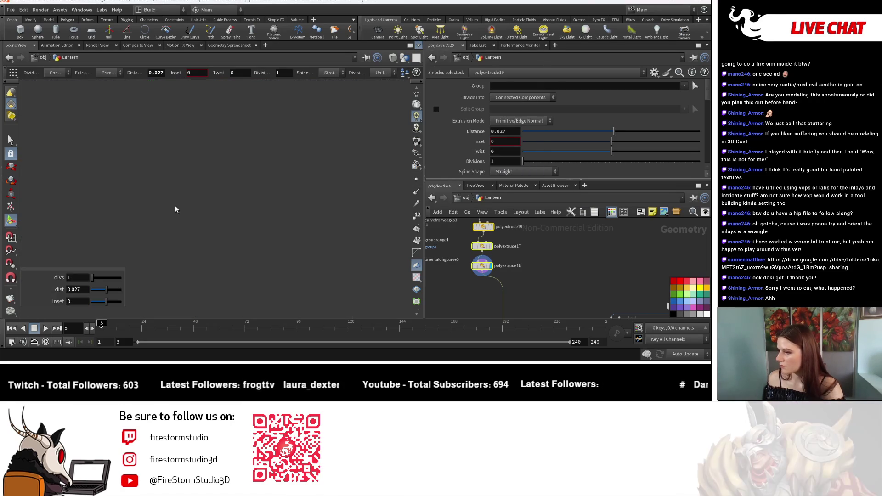
{"action": "left_click", "coordinate": [42, 188]}
{"action": "mouse_move", "coordinate": [33, 280]}
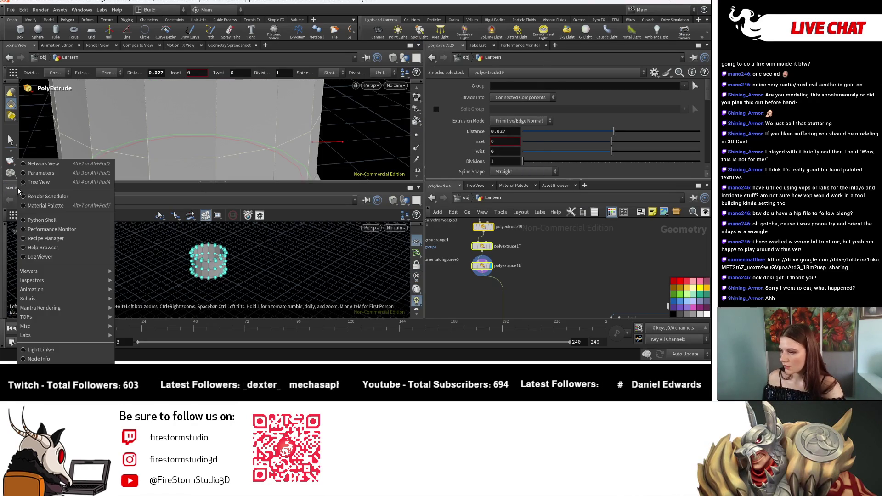
{"action": "left_click", "coordinate": [131, 280]}
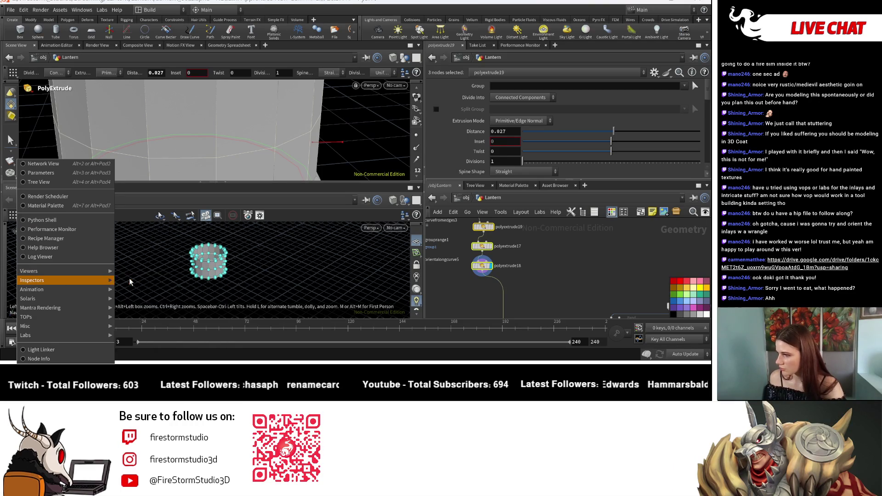
{"action": "left_click", "coordinate": [84, 216]}
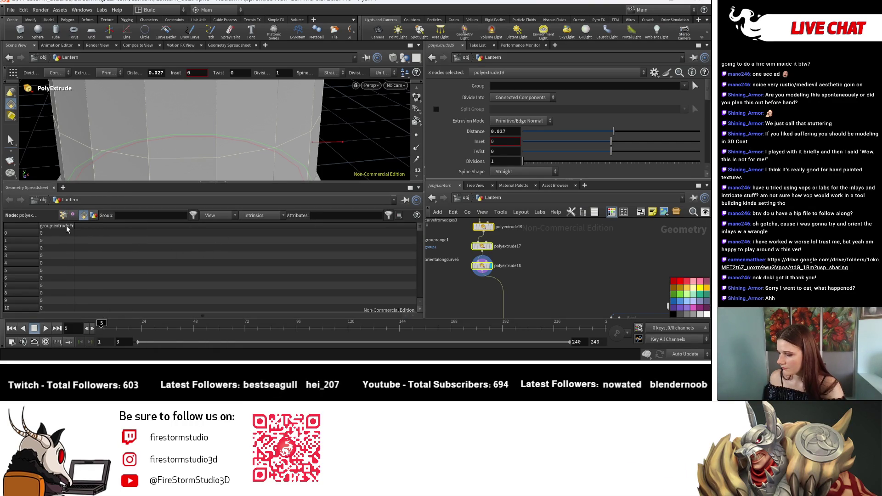
{"action": "scroll", "coordinate": [466, 266], "scroll_direction": "down", "scroll_amount": 2}
{"action": "scroll", "coordinate": [465, 266], "scroll_direction": "down", "scroll_amount": 2}
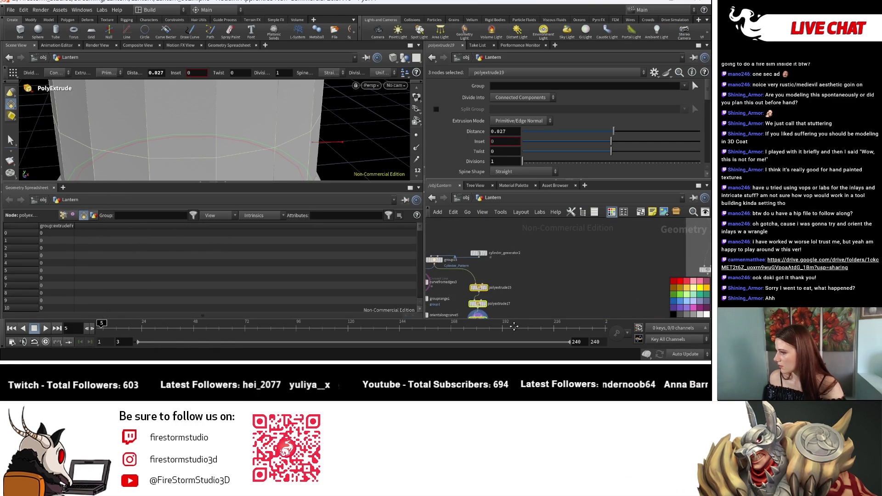
{"action": "scroll", "coordinate": [466, 266], "scroll_direction": "down", "scroll_amount": 2}
{"action": "left_click_drag", "start_coordinate": [468, 251], "coordinate": [511, 260]}
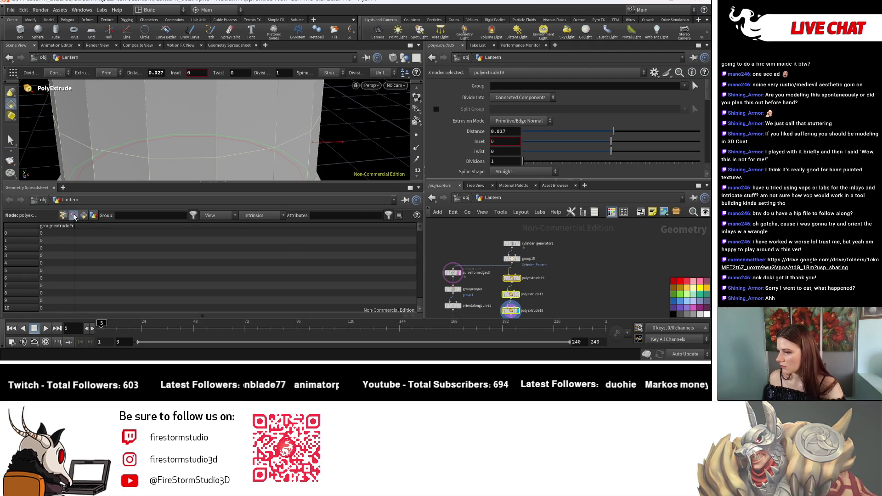
{"action": "left_click", "coordinate": [93, 216]}
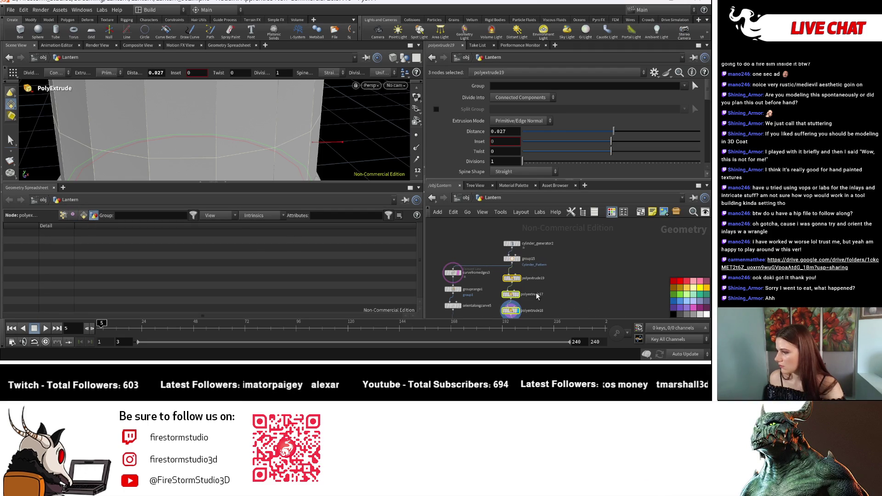
{"action": "scroll", "coordinate": [504, 289], "scroll_direction": "up", "scroll_amount": 3}
Inspect polyextrude18's primitives with their extrudeFront/extrudeSide groups, then select group15.
{"action": "left_click", "coordinate": [494, 272]}
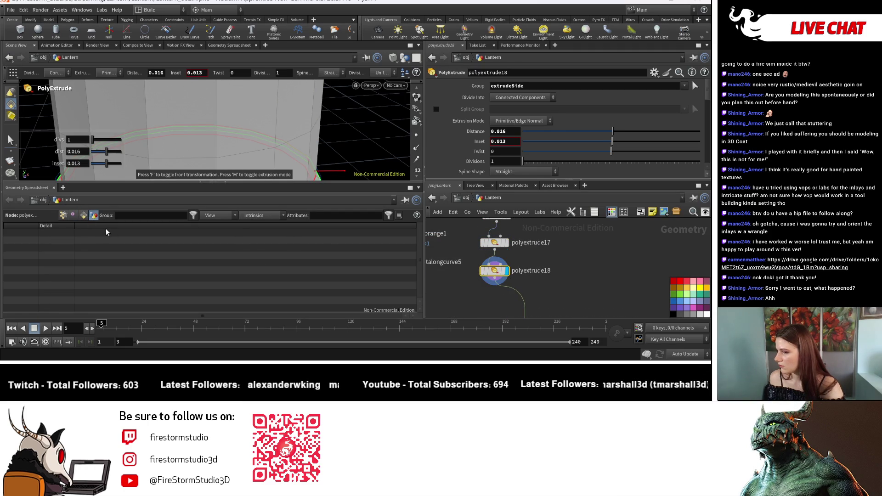
{"action": "left_click", "coordinate": [84, 216]}
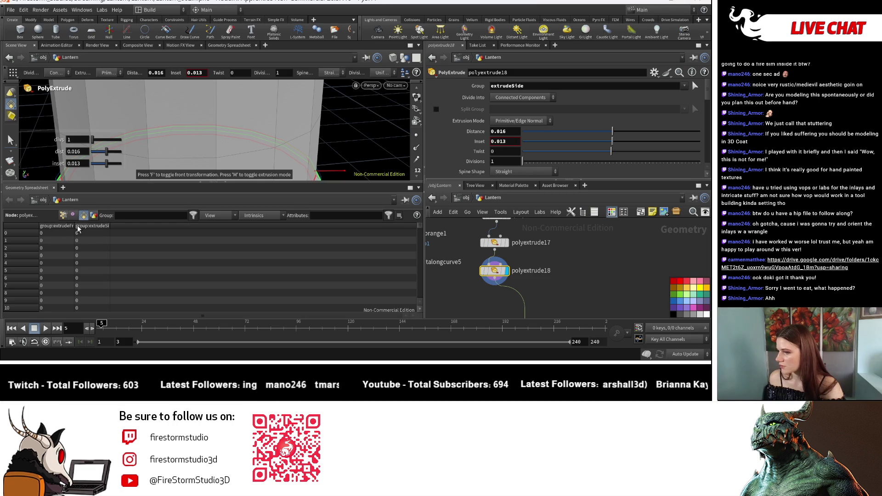
{"action": "middle_click_drag", "start_coordinate": [598, 281], "coordinate": [598, 329]}
{"action": "left_click", "coordinate": [499, 228]}
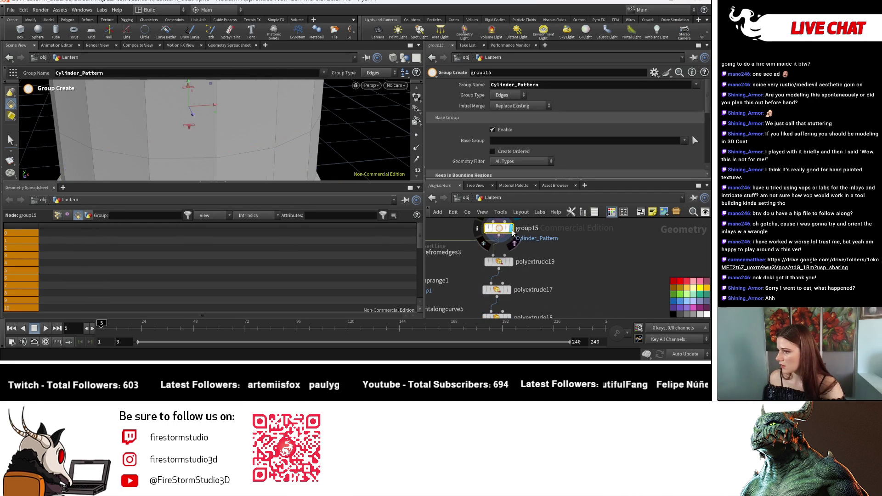
Copy the group15 Cylinder_Pattern edge group and place it as group16 below polyextrude18.
{"action": "key", "text": "Escape"}
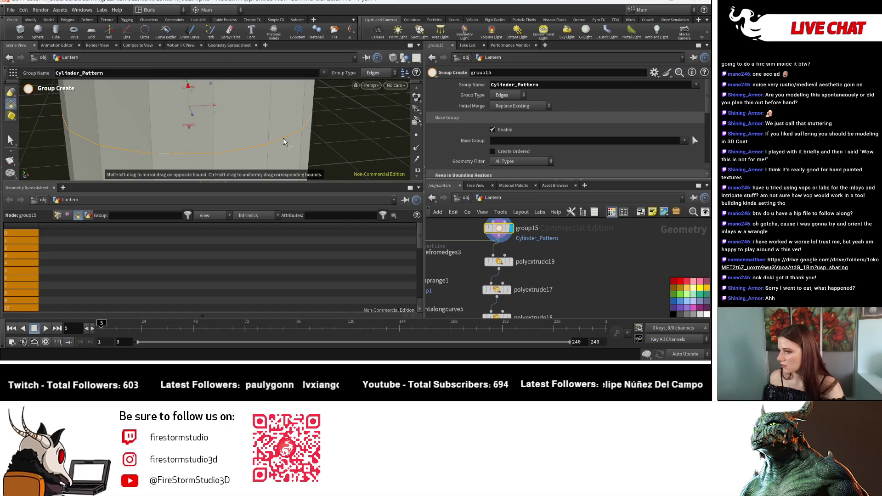
{"action": "mouse_move", "coordinate": [334, 123]}
{"action": "left_mouse_down"}
{"action": "mouse_move", "coordinate": [191, 98]}
{"action": "mouse_move", "coordinate": [207, 117]}
{"action": "left_mouse_up"}
{"action": "key", "text": "Return"}
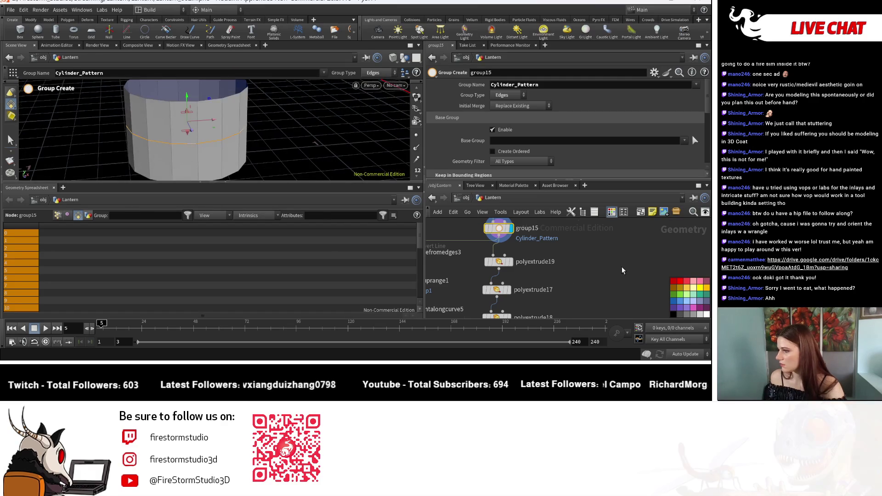
{"action": "mouse_move", "coordinate": [531, 313]}
{"action": "middle_mouse_down"}
{"action": "mouse_move", "coordinate": [484, 245]}
{"action": "mouse_move", "coordinate": [557, 247]}
{"action": "middle_mouse_up"}
{"action": "scroll", "coordinate": [485, 245], "scroll_direction": "down", "scroll_amount": 2}
{"action": "left_click", "coordinate": [518, 234]}
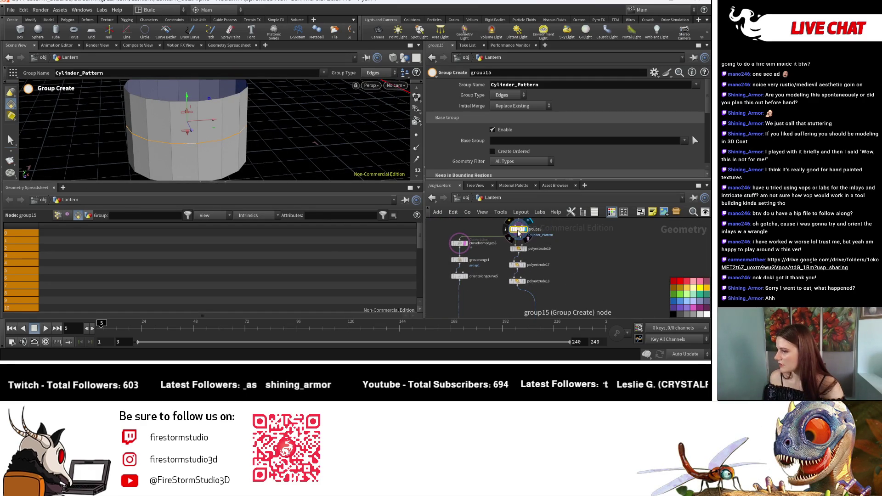
{"action": "left_click_drag", "start_coordinate": [519, 234], "coordinate": [559, 289]}
{"action": "left_click", "coordinate": [528, 297]}
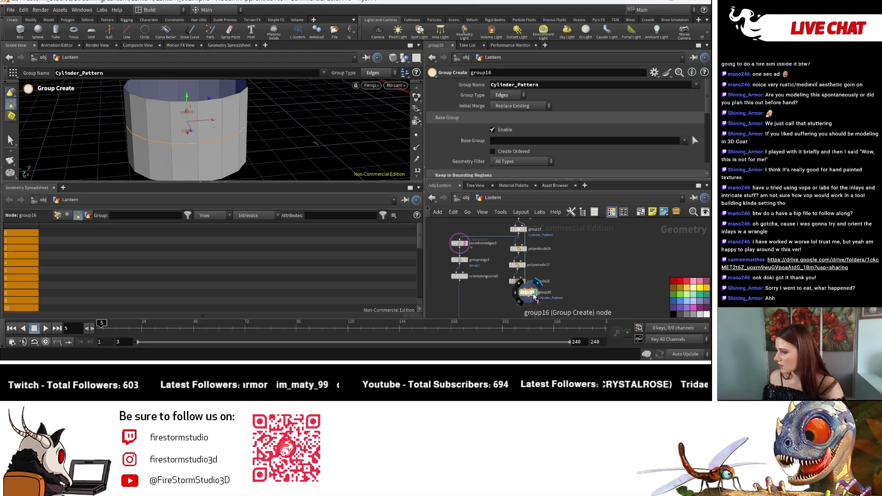
Orbit the barrel from several angles to check the bounded horizontal edge ring.
{"action": "right_click", "coordinate": [257, 118]}
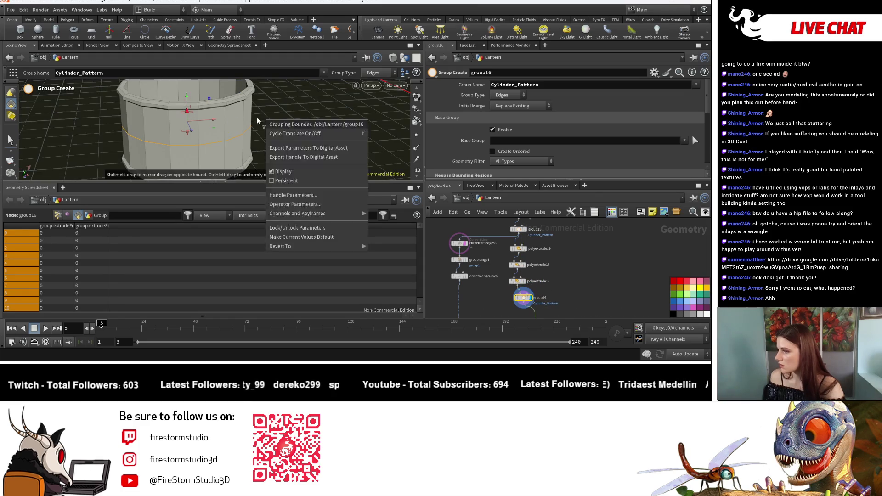
{"action": "key", "text": "Escape"}
{"action": "mouse_move", "coordinate": [262, 138]}
{"action": "left_mouse_down"}
{"action": "mouse_move", "coordinate": [310, 180]}
{"action": "mouse_move", "coordinate": [317, 199]}
{"action": "left_mouse_up"}
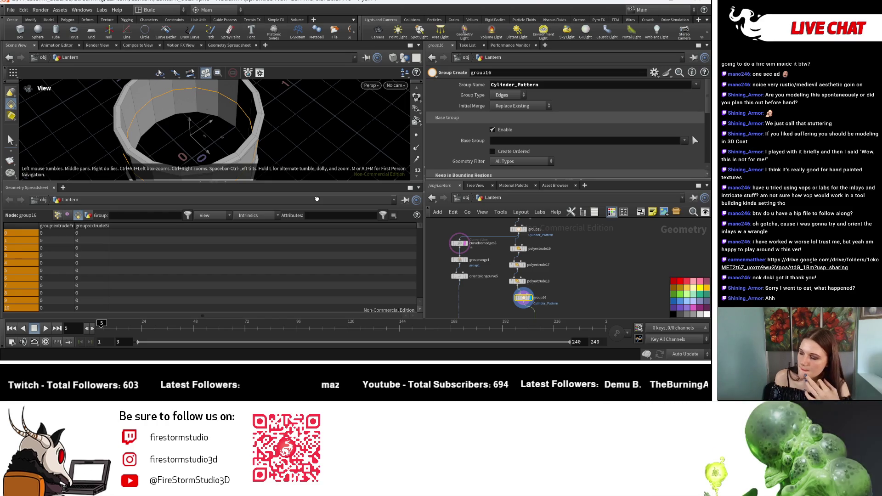
{"action": "left_click_drag", "start_coordinate": [317, 200], "coordinate": [304, 172]}
{"action": "key", "text": "Return"}
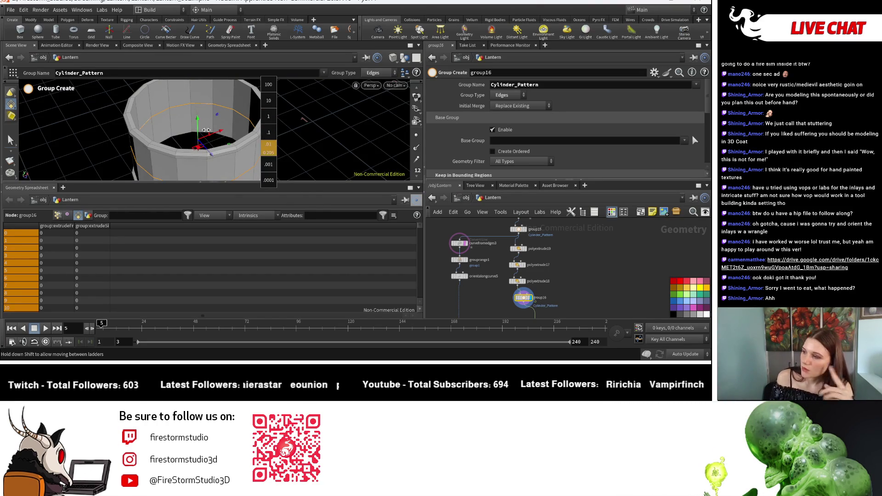
{"action": "key", "text": "Escape"}
{"action": "mouse_move", "coordinate": [345, 138]}
{"action": "left_mouse_down"}
{"action": "mouse_move", "coordinate": [222, 114]}
{"action": "mouse_move", "coordinate": [311, 119]}
{"action": "left_mouse_up"}
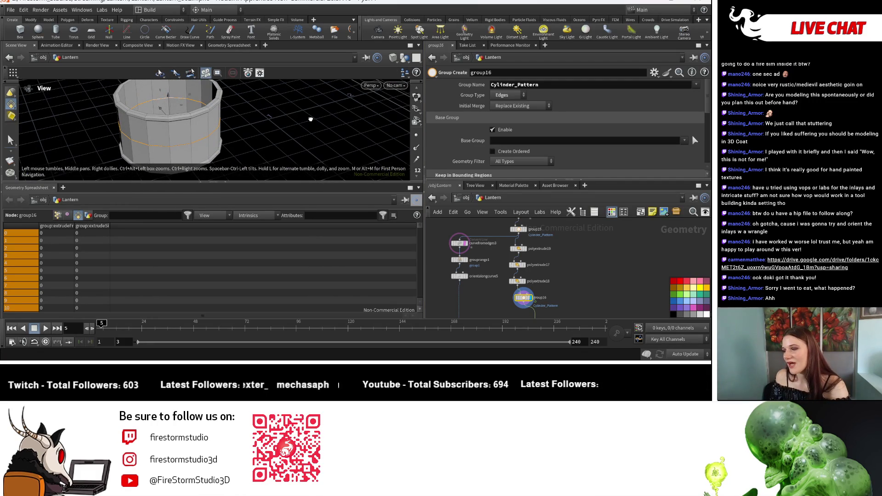
{"action": "left_click_drag", "start_coordinate": [310, 120], "coordinate": [311, 105]}
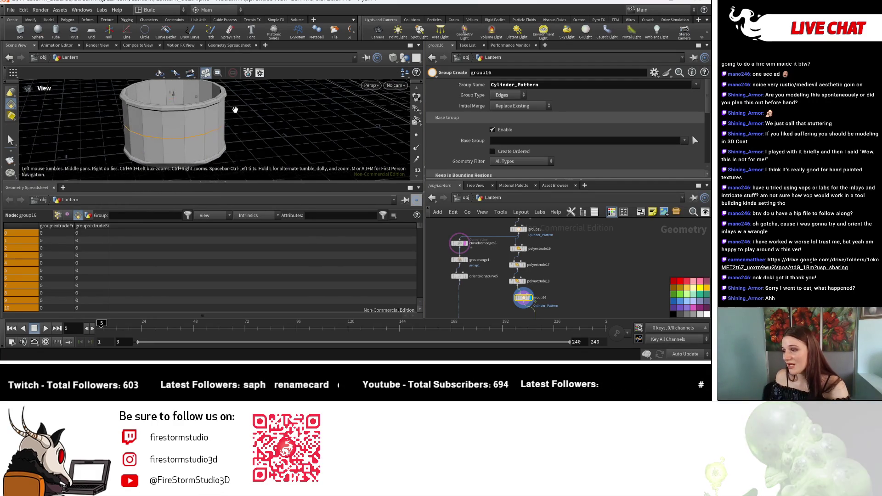
{"action": "key", "text": "Return"}
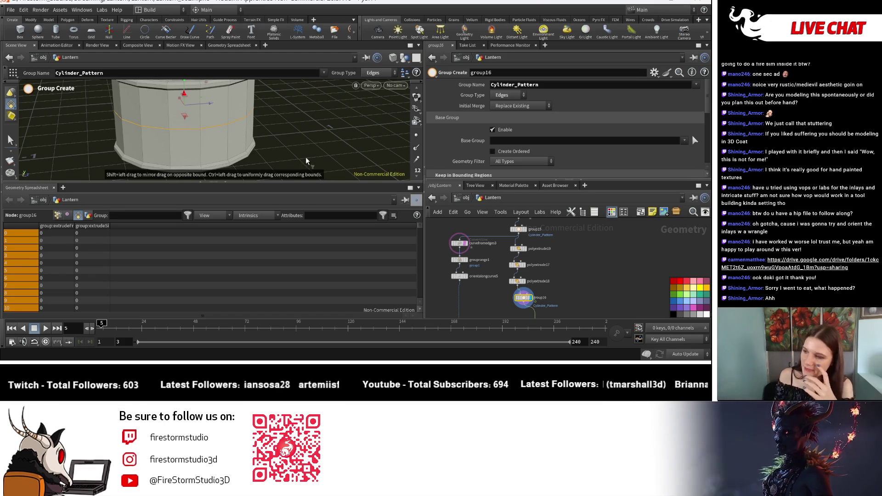
{"action": "key", "text": "space"}
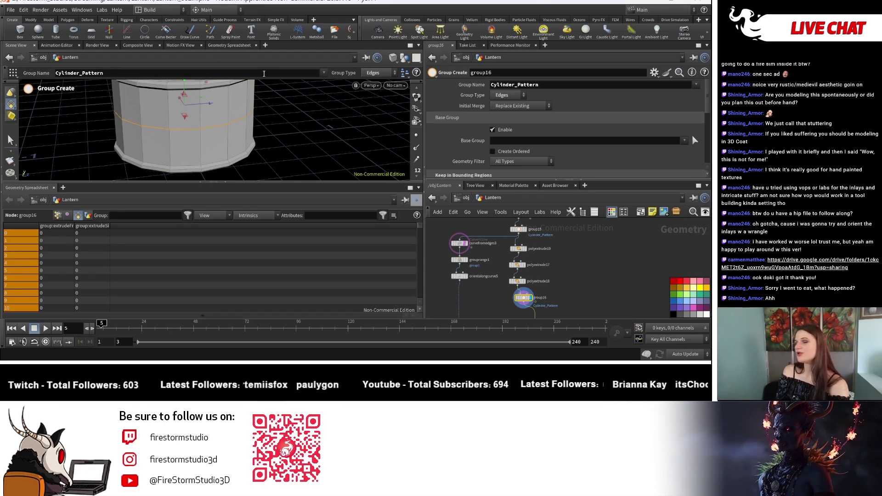
{"action": "key", "text": "space"}
{"action": "left_click_drag", "start_coordinate": [306, 117], "coordinate": [271, 151]}
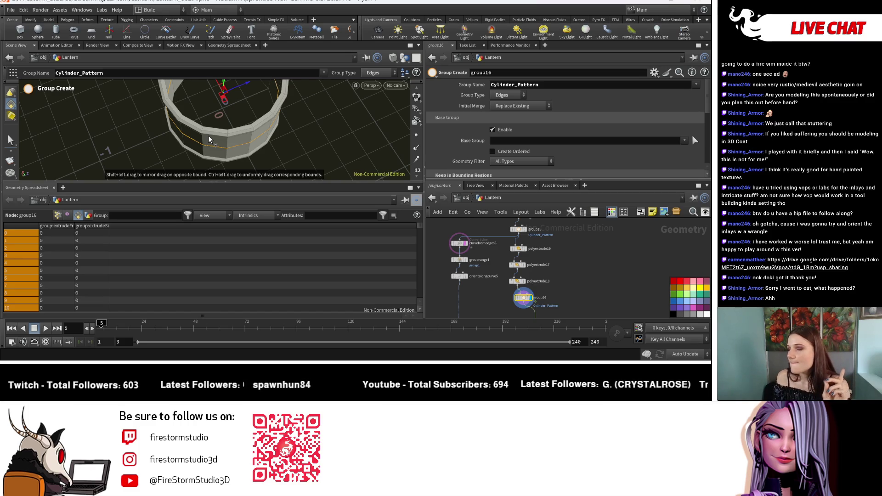
{"action": "middle_click_drag", "start_coordinate": [604, 257], "coordinate": [605, 237]}
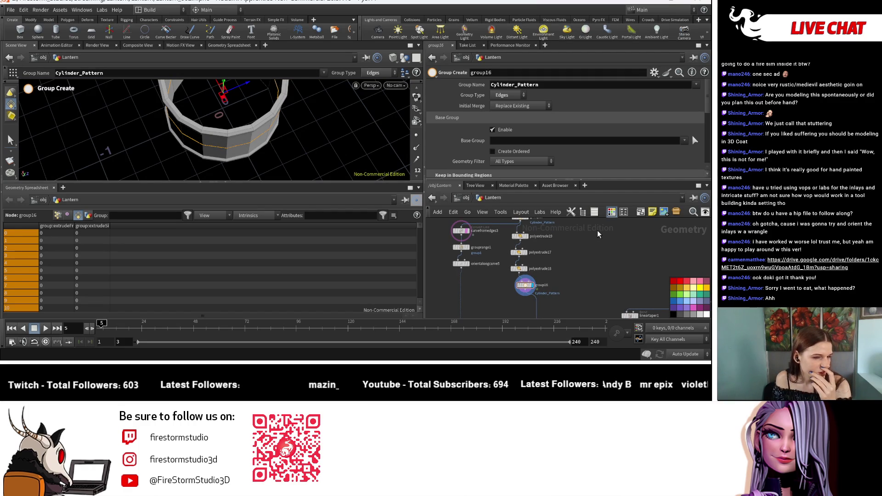
Add a knife1 clip node, wire group16 into it, and select cylinder_generator2.
{"action": "key", "text": "Tab"}
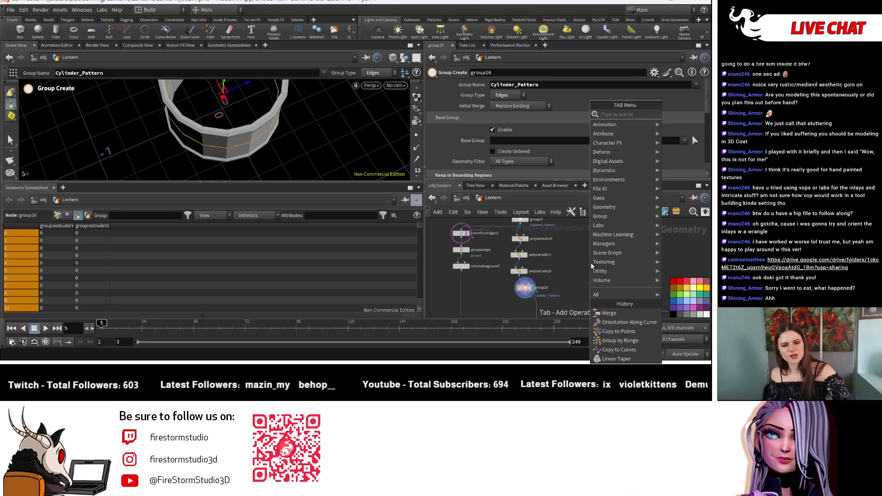
{"action": "type", "text": "knife"}
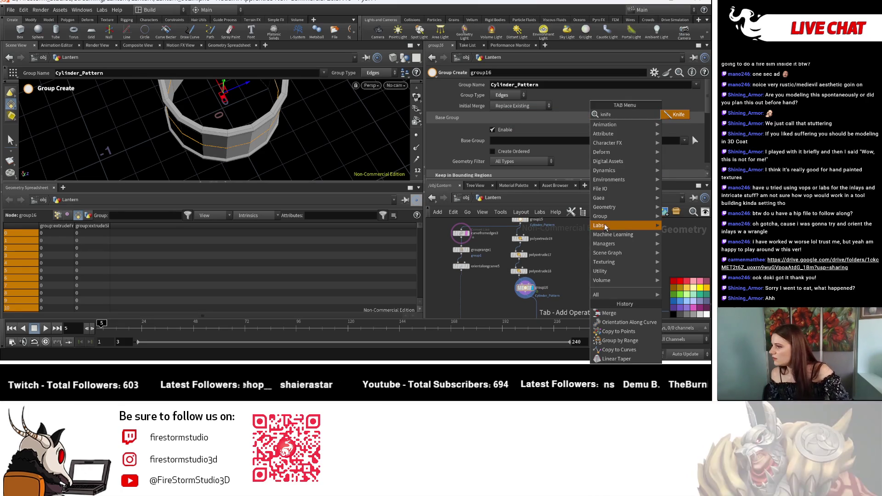
{"action": "key", "text": "Return"}
{"action": "left_click", "coordinate": [598, 289]}
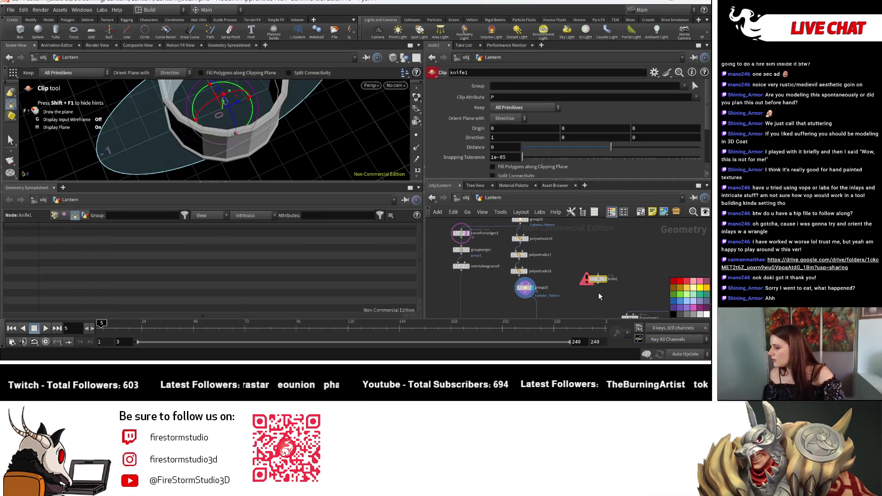
{"action": "left_click", "coordinate": [495, 296]}
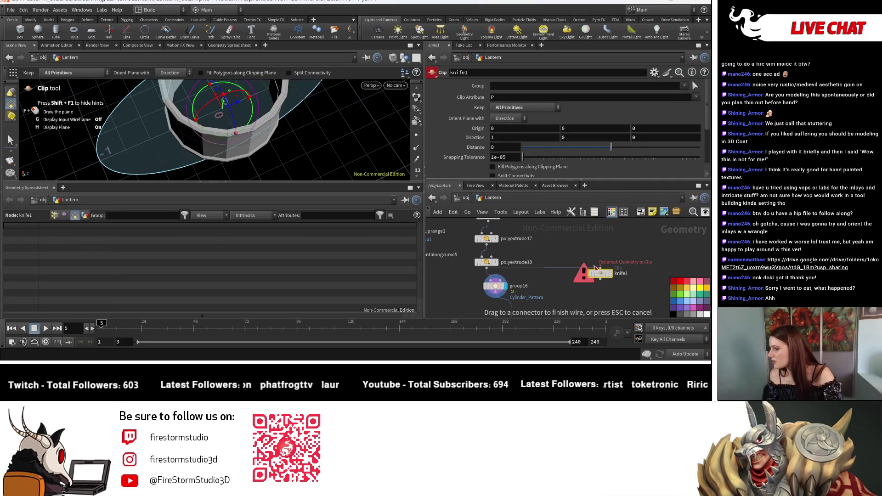
{"action": "left_click", "coordinate": [600, 268]}
{"action": "left_click_drag", "start_coordinate": [605, 274], "coordinate": [560, 291]}
{"action": "middle_click_drag", "start_coordinate": [559, 291], "coordinate": [570, 370]}
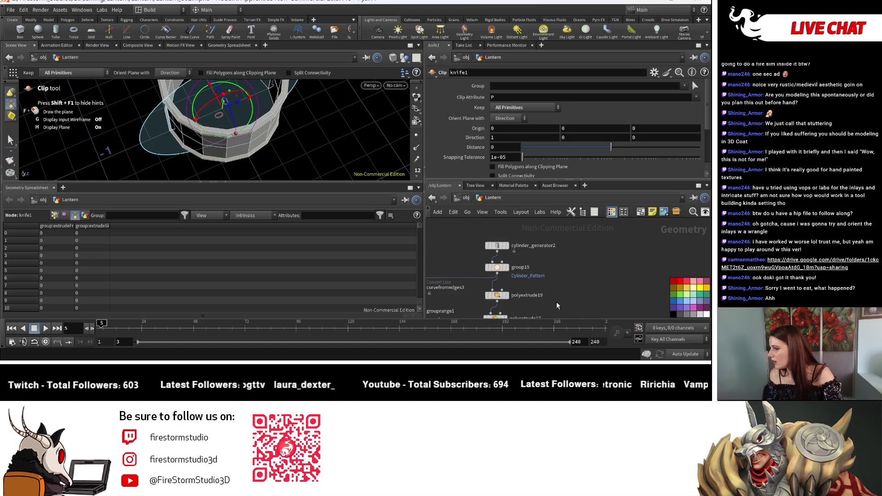
{"action": "left_click", "coordinate": [497, 245]}
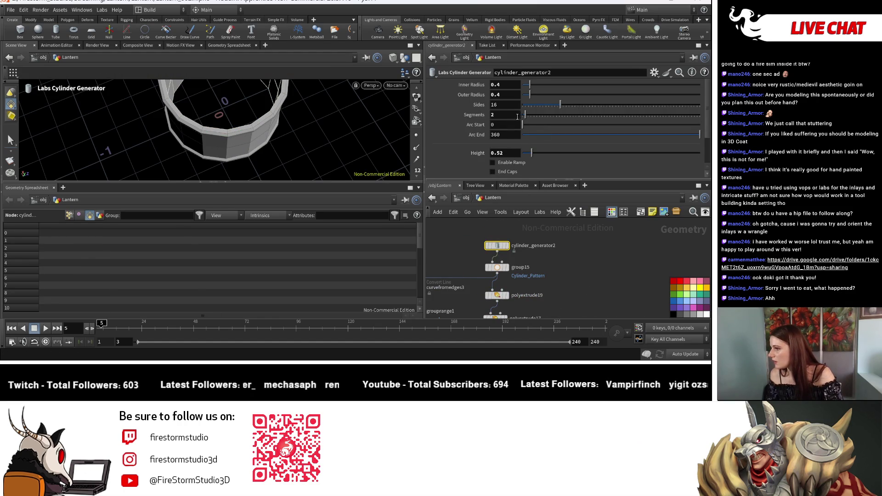
Move group16 down and left beside knife1, viewing the cylinder from the side.
{"action": "key", "text": "Escape"}
{"action": "left_click_drag", "start_coordinate": [206, 153], "coordinate": [218, 92]}
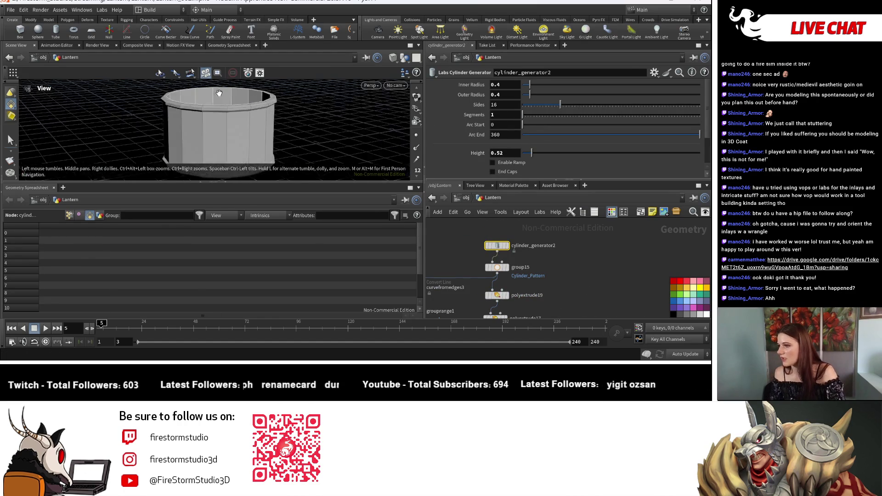
{"action": "middle_click_drag", "start_coordinate": [546, 261], "coordinate": [591, 271]}
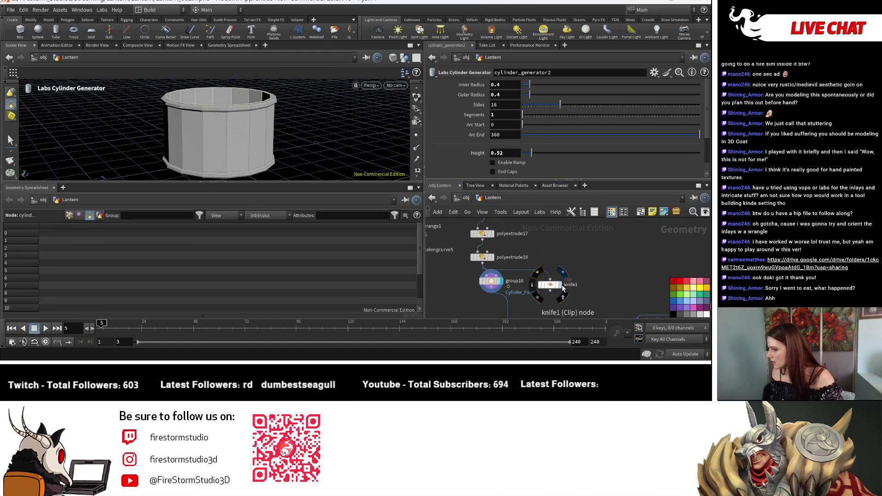
{"action": "left_click", "coordinate": [491, 282]}
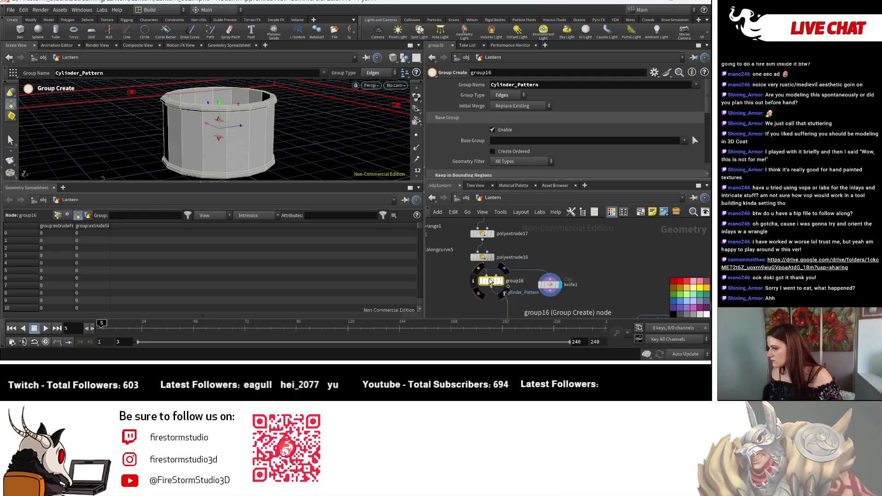
{"action": "left_click_drag", "start_coordinate": [492, 283], "coordinate": [455, 297]}
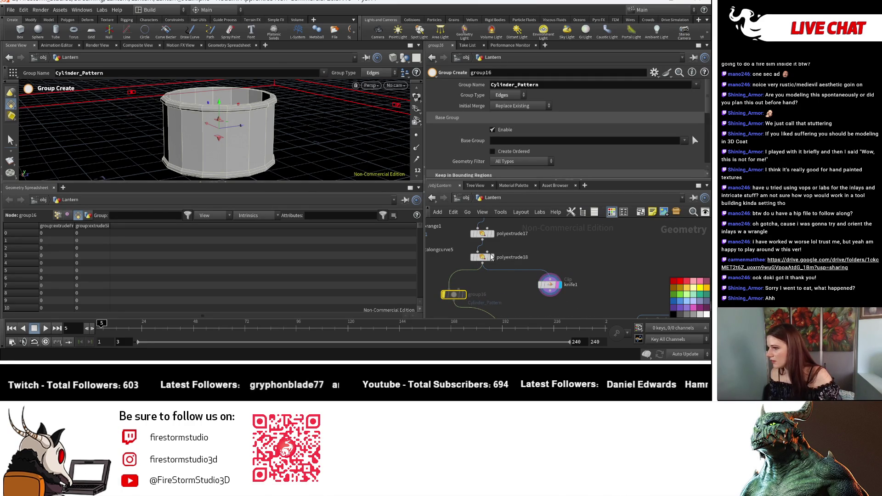
{"action": "right_click", "coordinate": [319, 108]}
{"action": "key", "text": "Escape"}
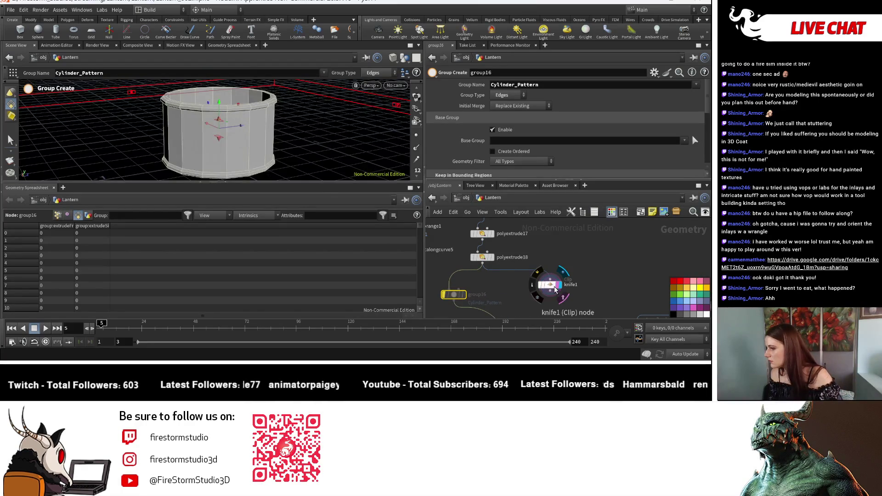
Set knife1's clip Direction to 0, 1, 0 so the cutting plane lies horizontal.
{"action": "key", "text": "Escape"}
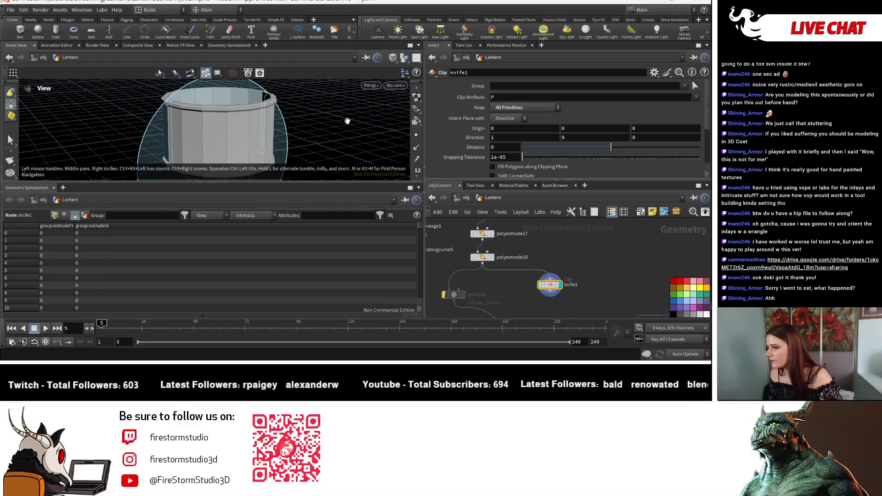
{"action": "mouse_move", "coordinate": [352, 122]}
{"action": "left_mouse_down"}
{"action": "mouse_move", "coordinate": [301, 119]}
{"action": "mouse_move", "coordinate": [296, 131]}
{"action": "left_mouse_up"}
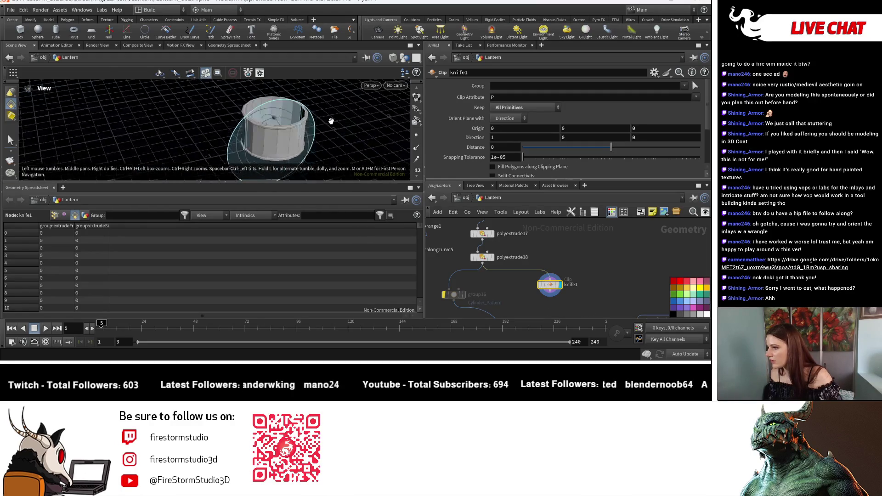
{"action": "key", "text": "Return"}
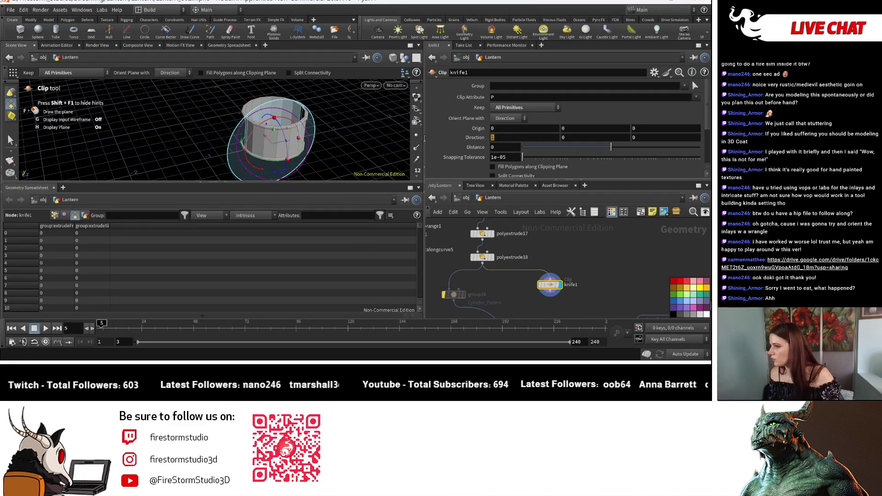
{"action": "type", "text": "0"}
{"action": "key", "text": "Tab"}
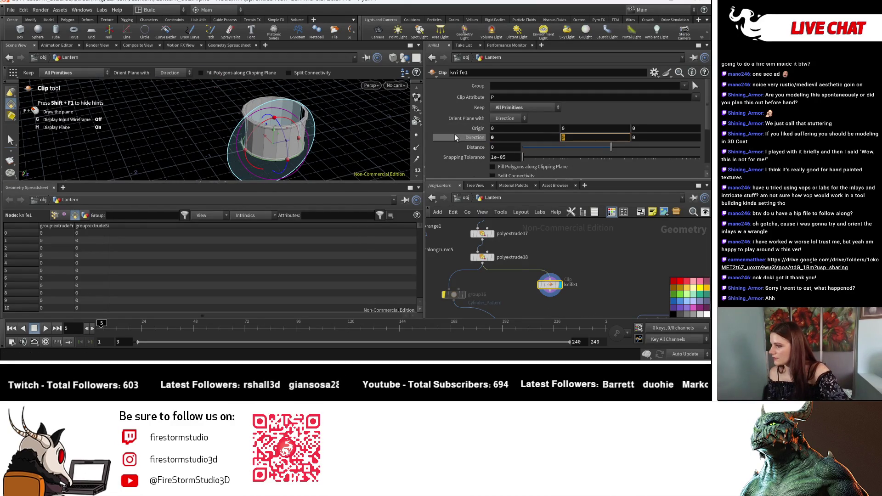
{"action": "type", "text": "1"}
{"action": "key", "text": "Return"}
{"action": "key", "text": "Escape"}
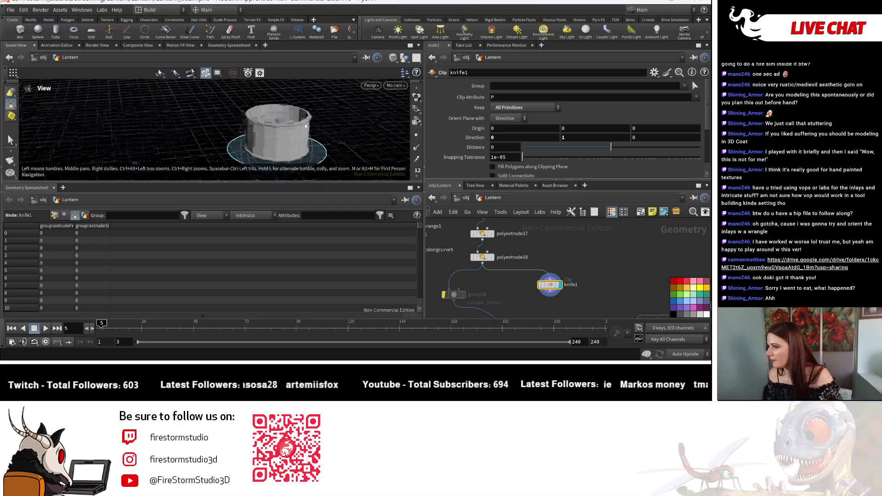
{"action": "mouse_move", "coordinate": [306, 126]}
{"action": "left_mouse_down"}
{"action": "mouse_move", "coordinate": [318, 123]}
{"action": "mouse_move", "coordinate": [318, 134]}
{"action": "left_mouse_up"}
{"action": "key", "text": "Return"}
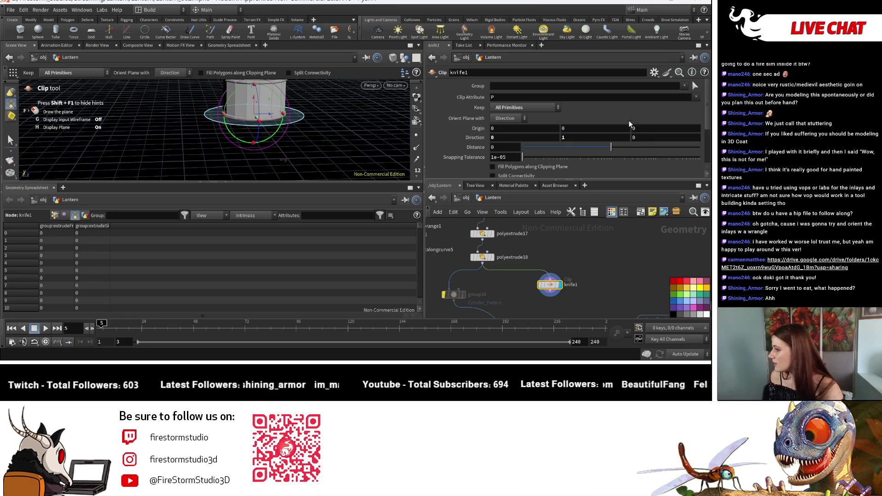
Raise the clip plane to a Distance of 0.13 and check it around the cylinder.
{"action": "left_click_drag", "start_coordinate": [610, 147], "coordinate": [613, 146]}
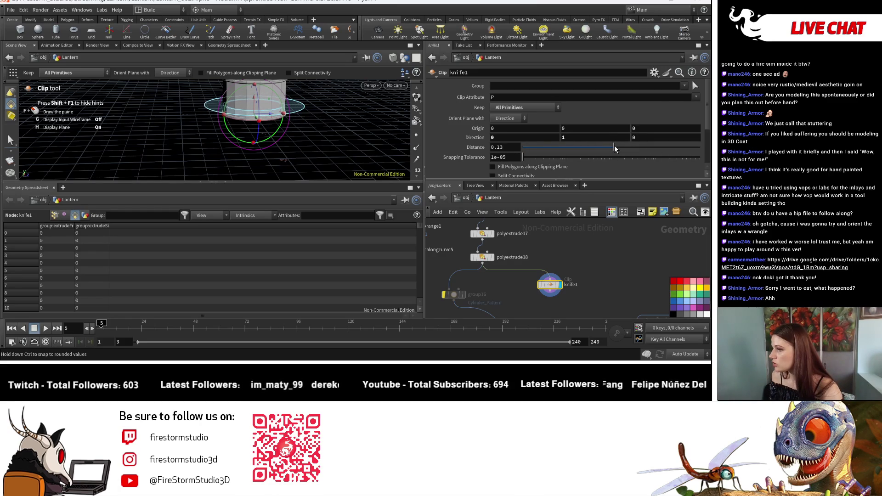
{"action": "key", "text": "Escape"}
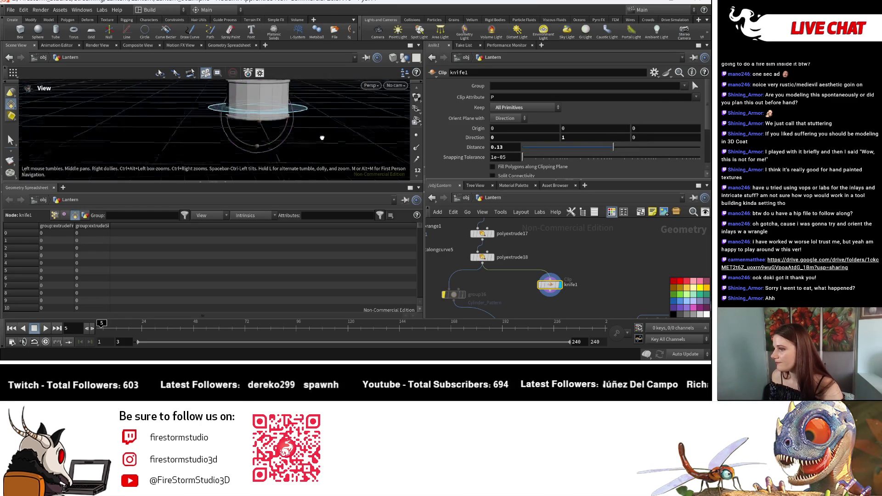
{"action": "mouse_move", "coordinate": [350, 144]}
{"action": "left_mouse_down"}
{"action": "mouse_move", "coordinate": [279, 125]}
{"action": "mouse_move", "coordinate": [304, 110]}
{"action": "left_mouse_up"}
{"action": "scroll", "coordinate": [279, 125], "scroll_direction": "up", "scroll_amount": 3}
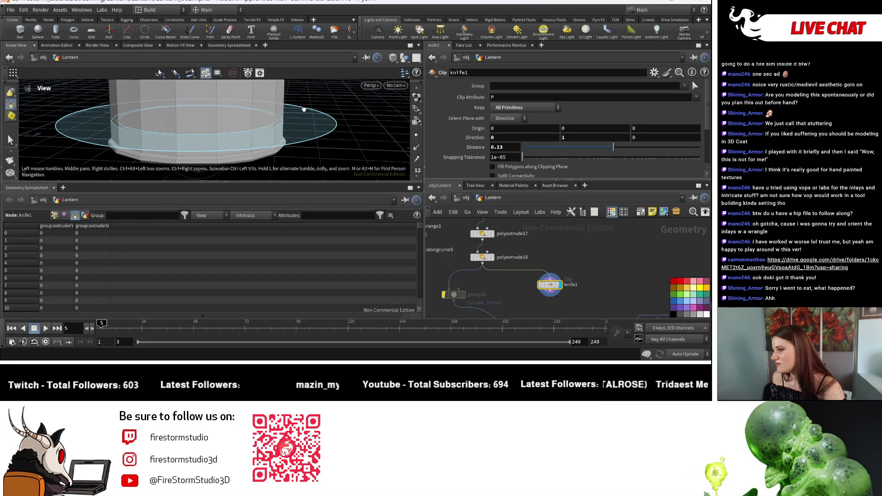
{"action": "key", "text": "Return"}
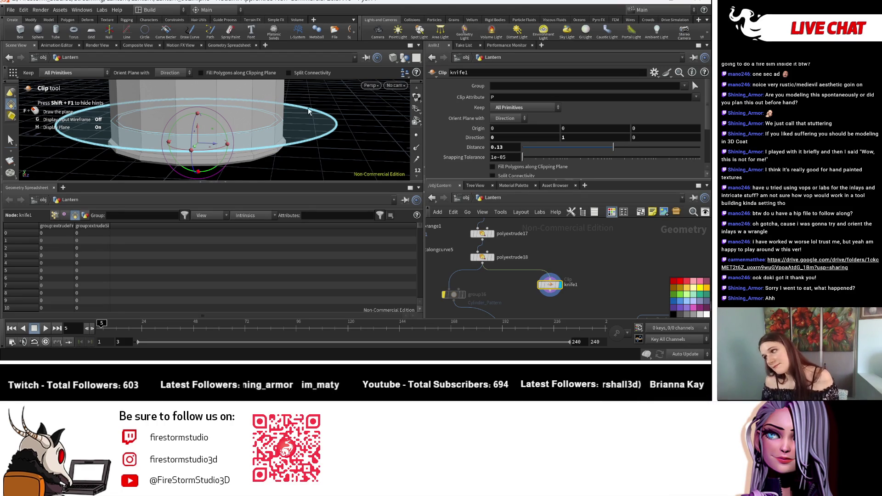
{"action": "mouse_move", "coordinate": [578, 254]}
{"action": "middle_mouse_down"}
{"action": "mouse_move", "coordinate": [548, 300]}
{"action": "mouse_move", "coordinate": [548, 265]}
{"action": "middle_mouse_up"}
{"action": "key", "text": "Escape"}
{"action": "left_click_drag", "start_coordinate": [320, 116], "coordinate": [320, 147]}
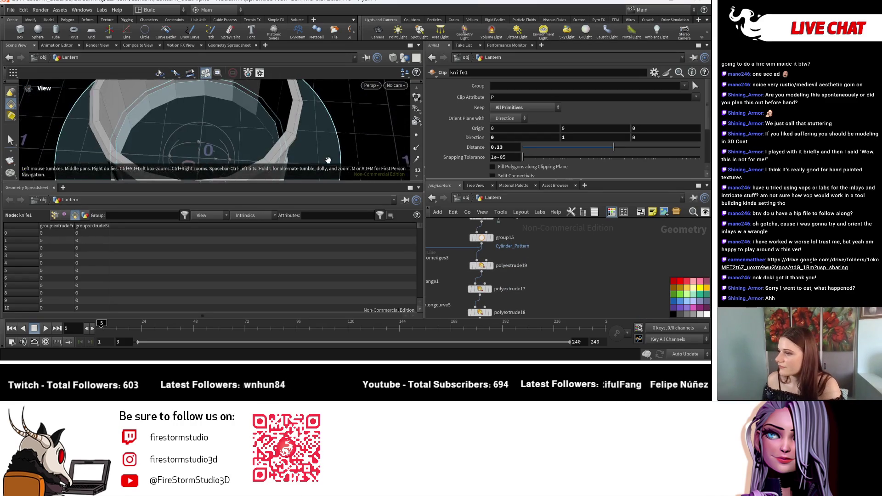
{"action": "key", "text": "Return"}
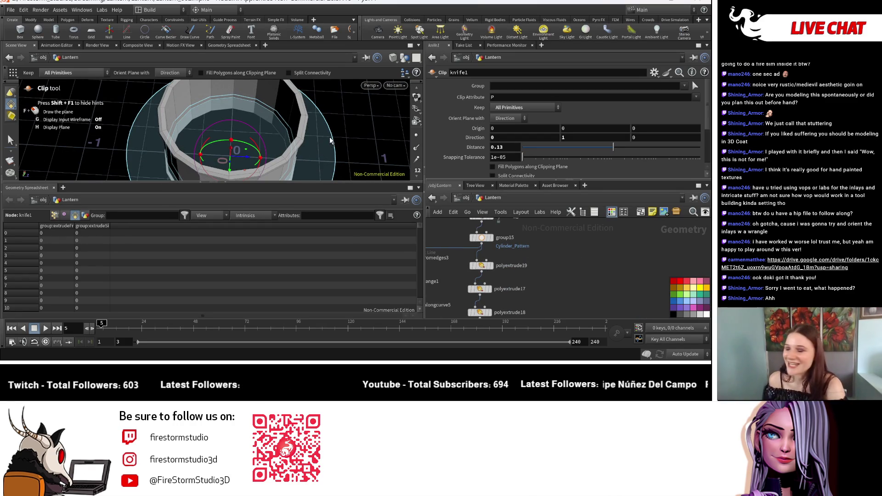
{"action": "key", "text": "Escape"}
{"action": "left_click_drag", "start_coordinate": [355, 152], "coordinate": [353, 121]}
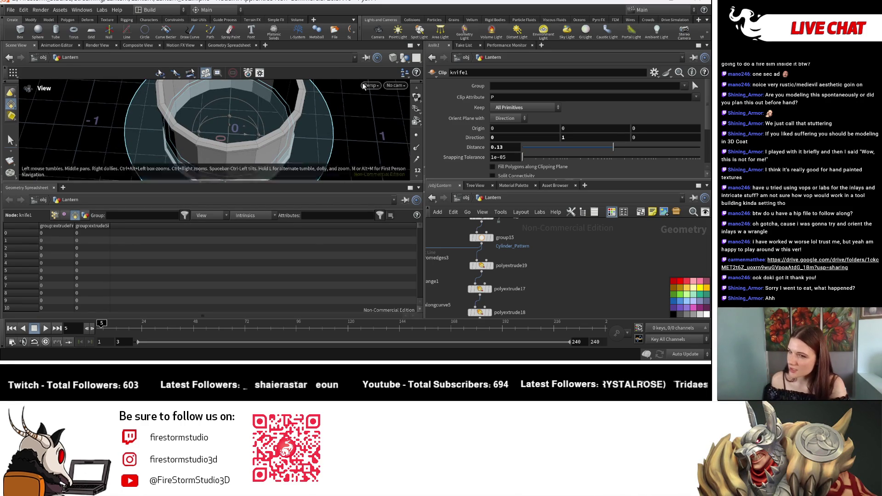
{"action": "key", "text": "Return"}
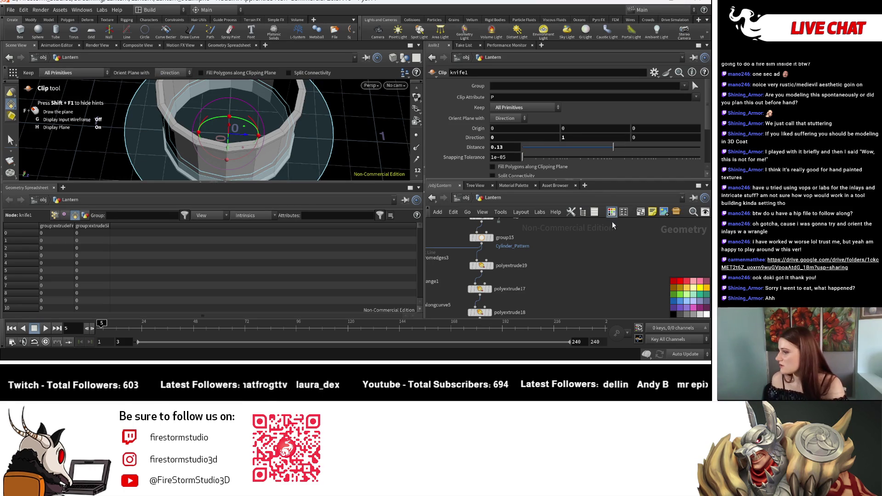
{"action": "middle_click_drag", "start_coordinate": [542, 265], "coordinate": [535, 245]}
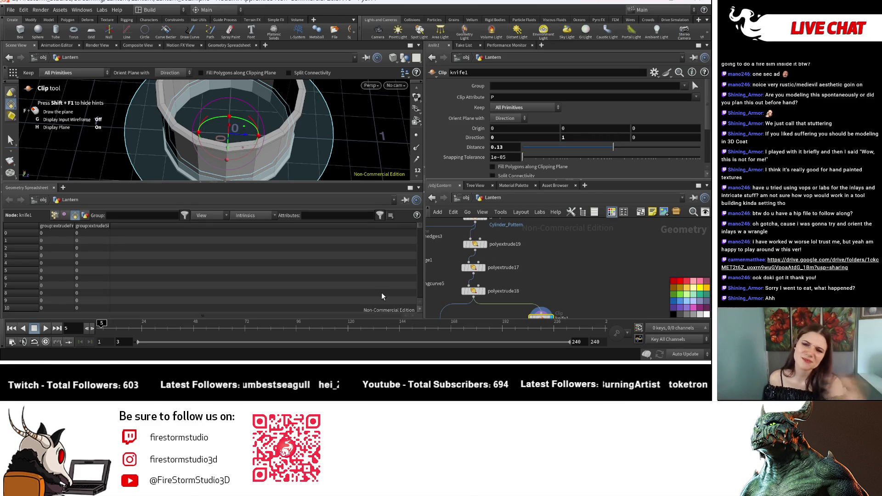
{"action": "scroll", "coordinate": [608, 260], "scroll_direction": "down", "scroll_amount": 2}
{"action": "scroll", "coordinate": [532, 276], "scroll_direction": "up", "scroll_amount": 3}
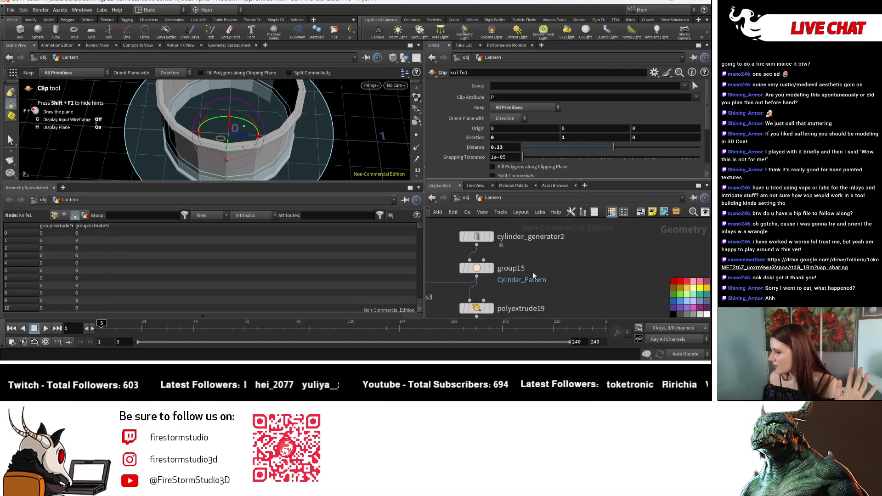
Display cylinder_generator2 and enable End Caps on the generated cylinder.
{"action": "left_click", "coordinate": [491, 237]}
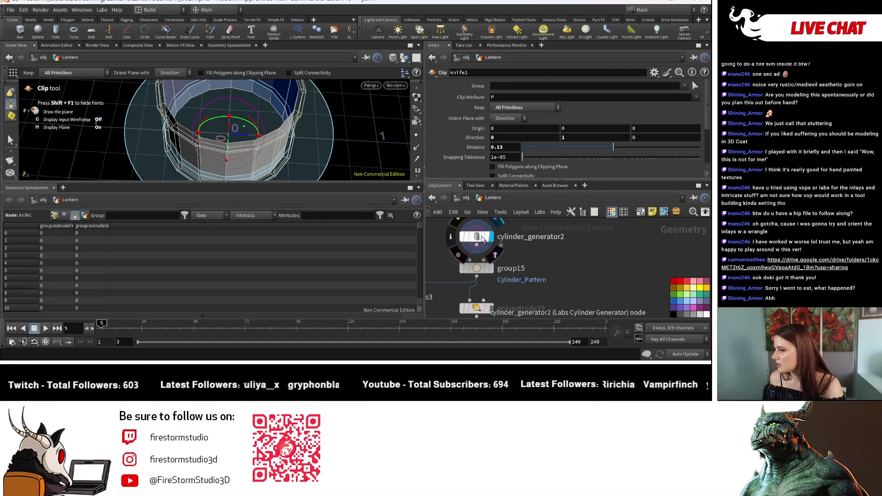
{"action": "left_click", "coordinate": [477, 237]}
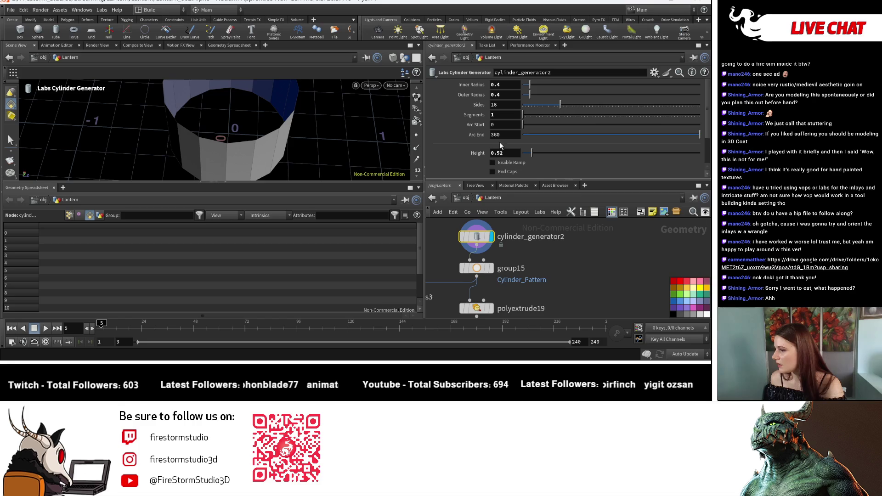
{"action": "left_click", "coordinate": [498, 170]}
{"action": "mouse_move", "coordinate": [313, 127]}
{"action": "left_mouse_down"}
{"action": "mouse_move", "coordinate": [325, 91]}
{"action": "mouse_move", "coordinate": [461, 207]}
{"action": "left_mouse_up"}
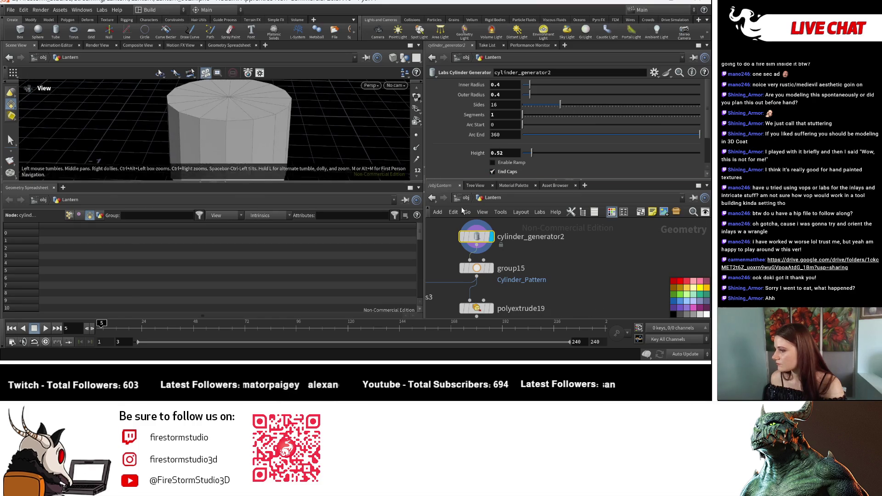
{"action": "left_click", "coordinate": [479, 267]}
{"action": "key", "text": "space"}
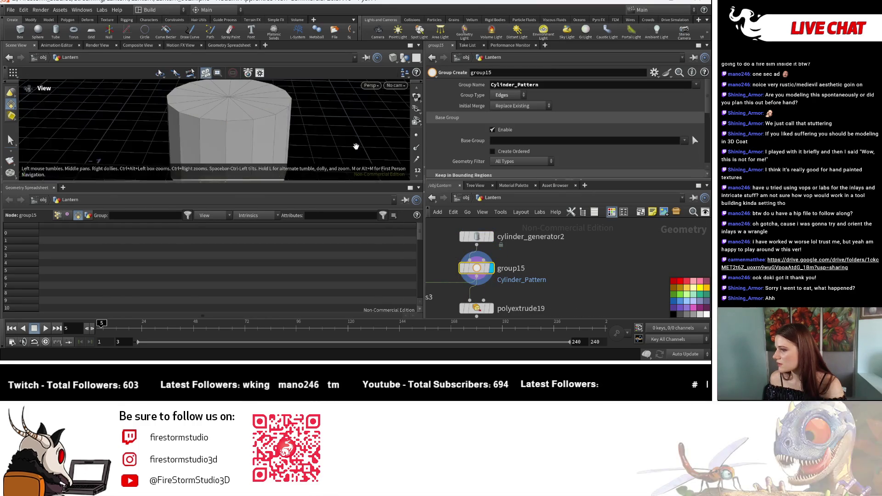
{"action": "left_click_drag", "start_coordinate": [355, 146], "coordinate": [355, 169]}
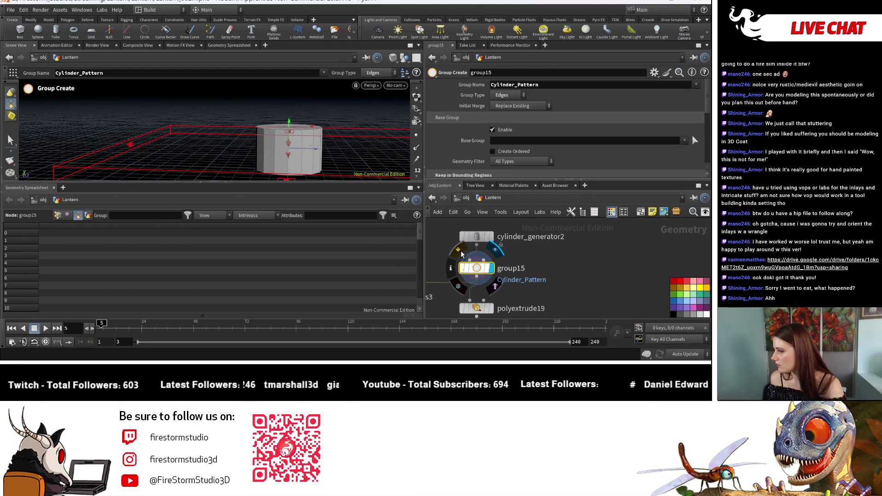
Set polyextrude19's extrusion Distance from -2.131 to 0.027, showing the short cylinder.
{"action": "middle_click_drag", "start_coordinate": [461, 254], "coordinate": [436, 209]}
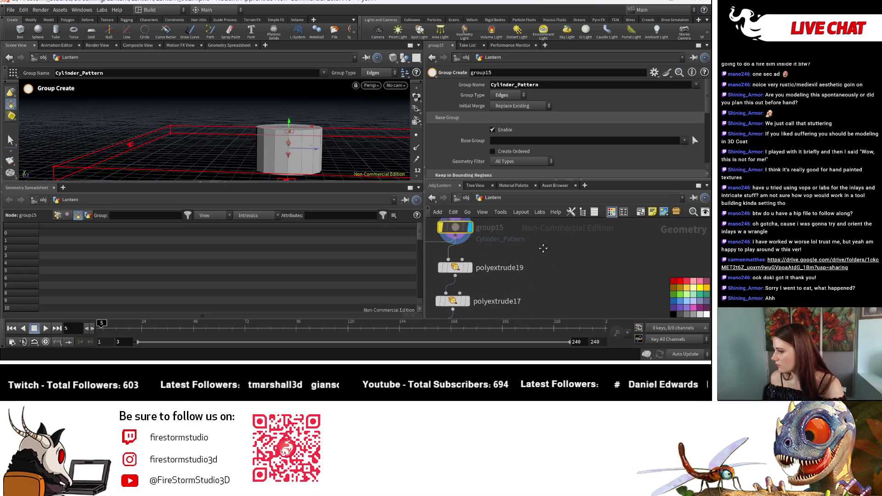
{"action": "left_click", "coordinate": [455, 266]}
{"action": "scroll", "coordinate": [325, 156], "scroll_direction": "up", "scroll_amount": 5}
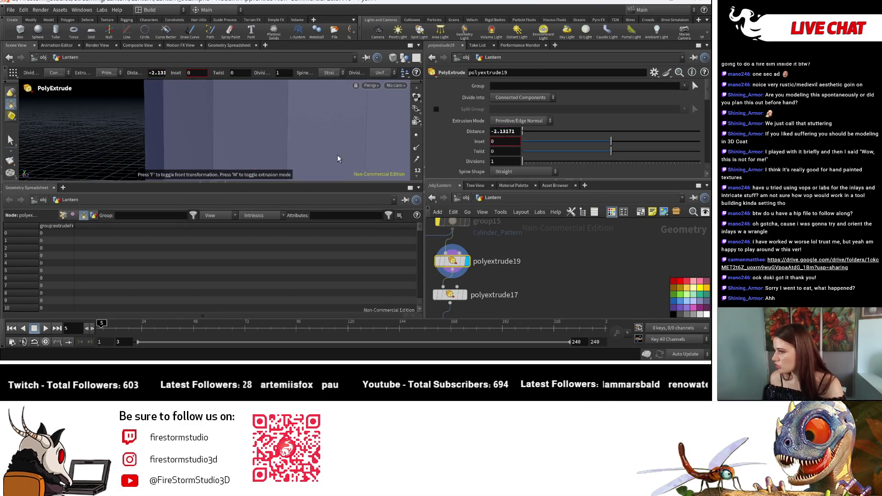
{"action": "key", "text": "space+h"}
{"action": "left_click_drag", "start_coordinate": [193, 103], "coordinate": [227, 117]}
{"action": "left_click_drag", "start_coordinate": [522, 131], "coordinate": [548, 136]}
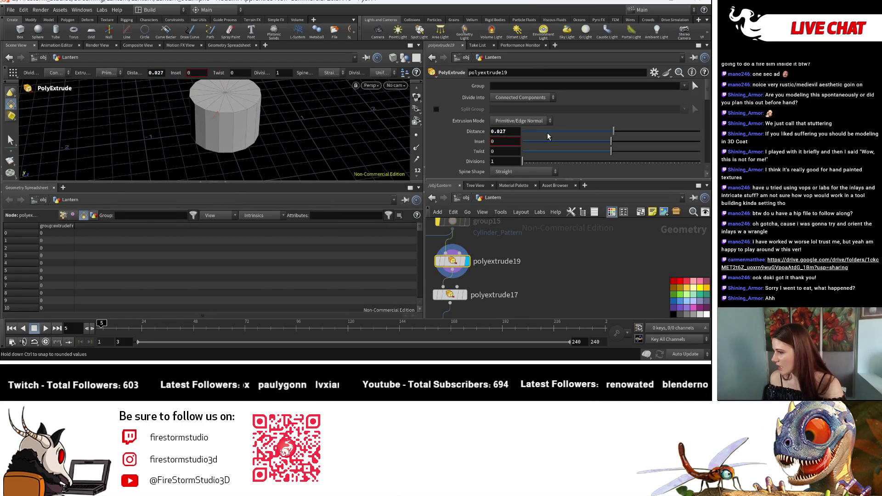
{"action": "left_click_drag", "start_coordinate": [227, 138], "coordinate": [231, 124]}
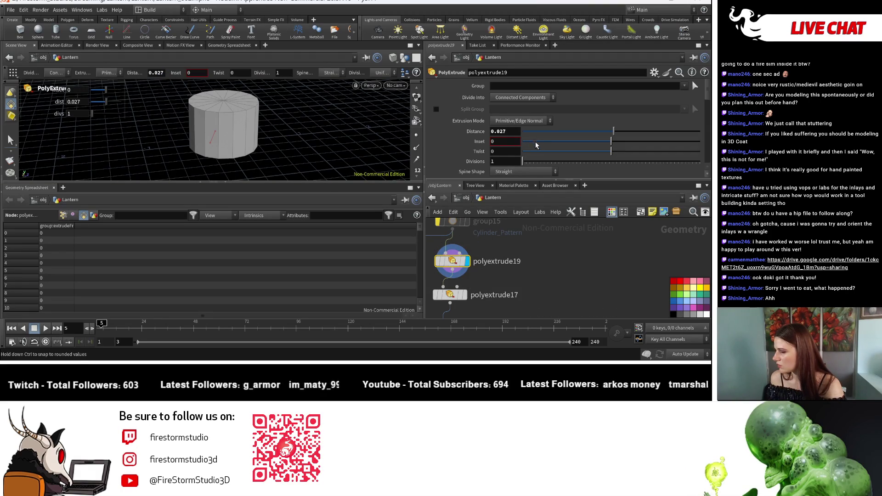
Toggle the cylinder generator's End Caps, then select polyextrude17, which raises a Fatal Error.
{"action": "middle_click_drag", "start_coordinate": [479, 215], "coordinate": [508, 264]}
{"action": "left_click", "coordinate": [482, 238]}
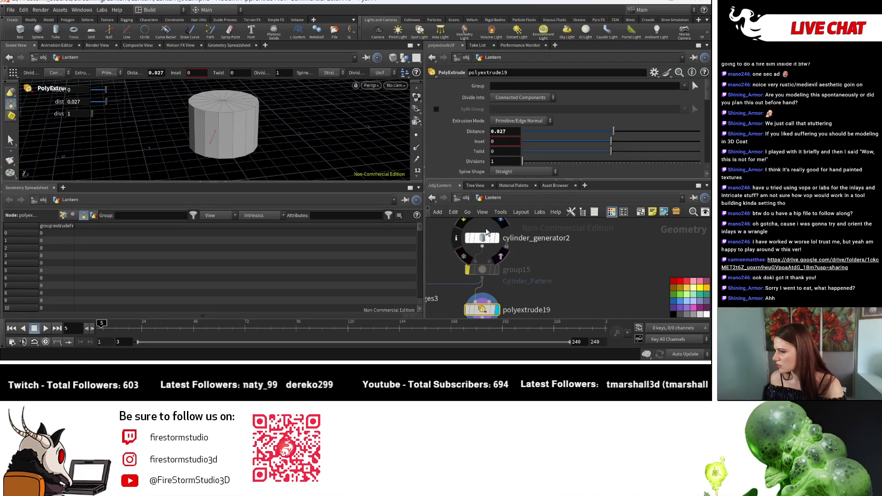
{"action": "left_click", "coordinate": [492, 172]}
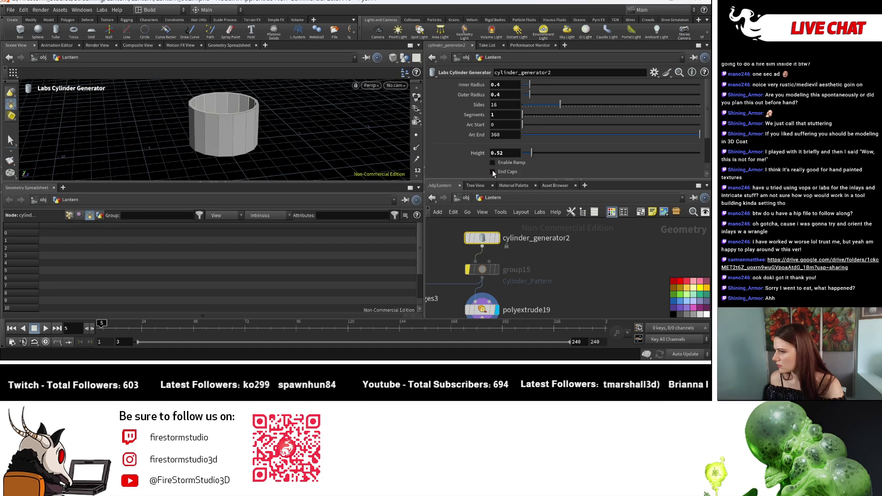
{"action": "left_click", "coordinate": [492, 171]}
{"action": "left_click", "coordinate": [492, 171]}
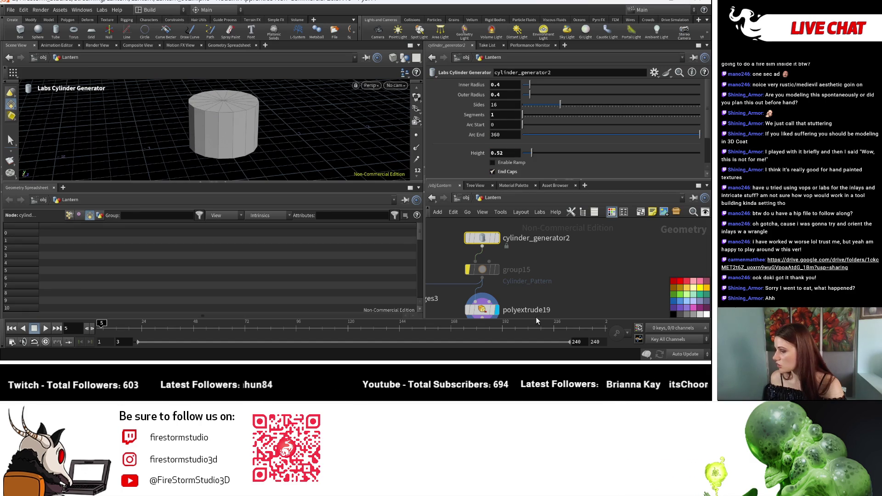
{"action": "middle_click_drag", "start_coordinate": [535, 317], "coordinate": [527, 271]}
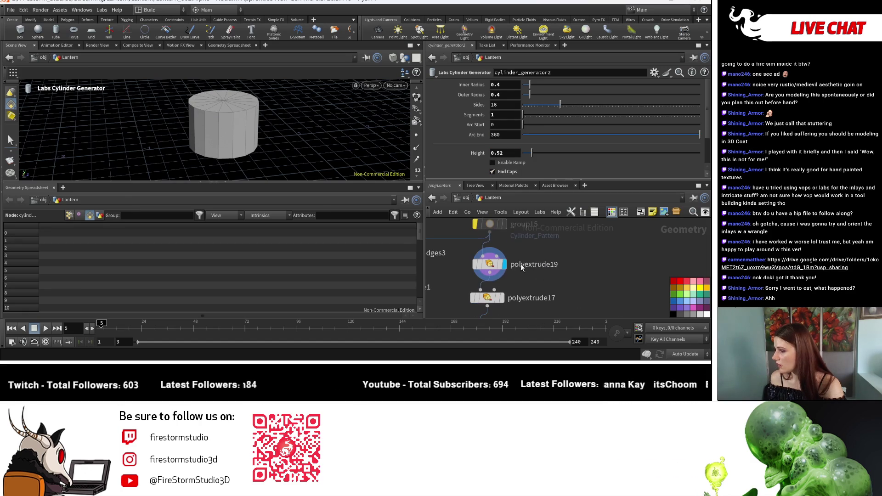
{"action": "left_click", "coordinate": [501, 299]}
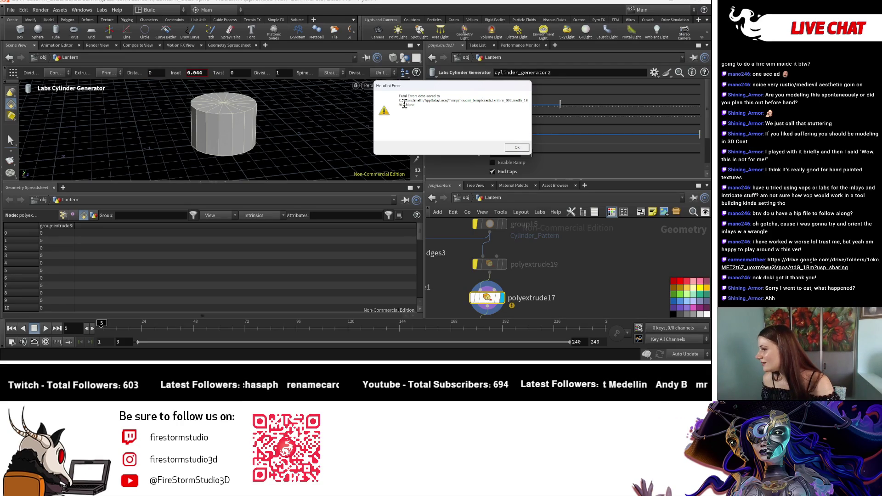
Dismiss the fatal error message so Houdini can be relaunched with the recovery file.
{"action": "left_click", "coordinate": [517, 149]}
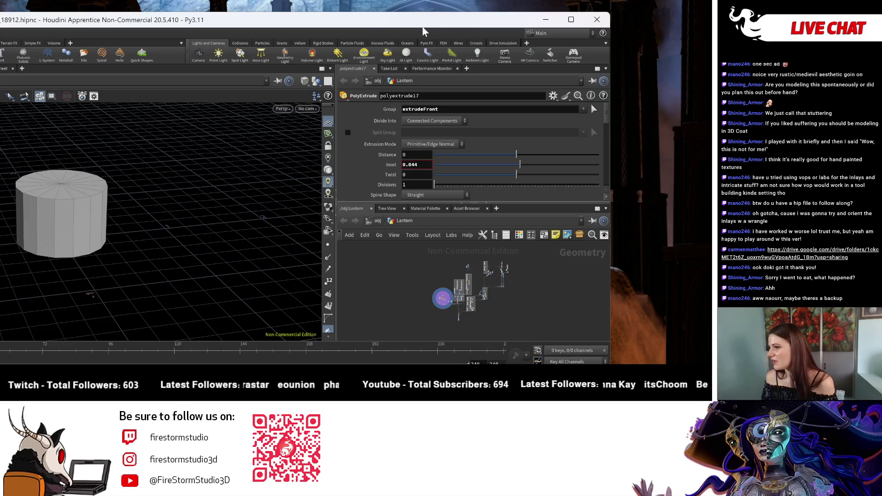
Maximize the recovered Houdini window, review the polyextrude nodes, and bring up the File menu.
{"action": "double_click", "coordinate": [372, 22]}
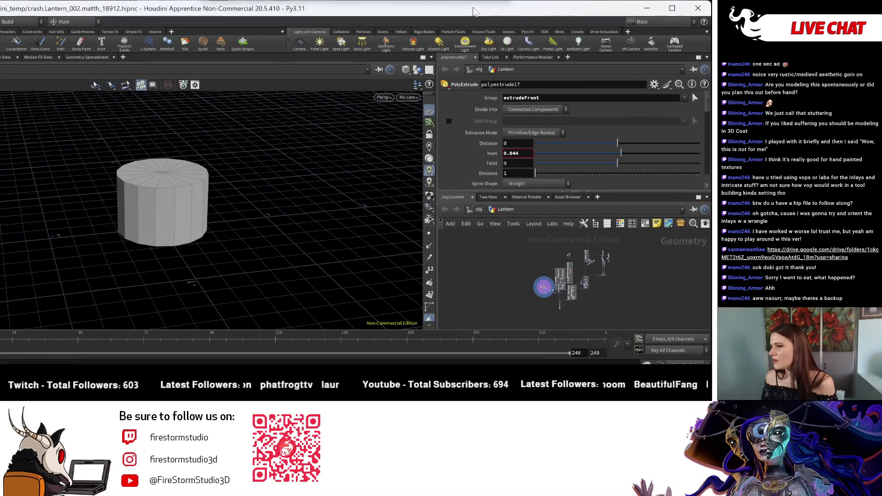
{"action": "left_click", "coordinate": [672, 8]}
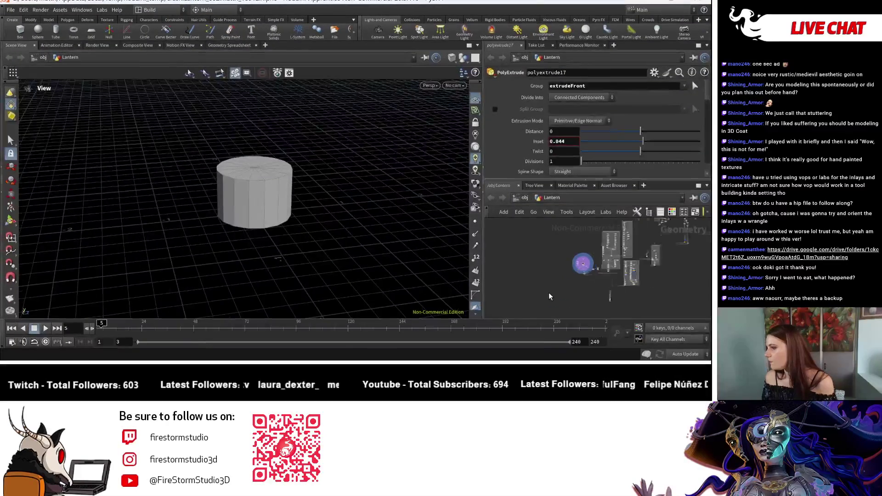
{"action": "scroll", "coordinate": [596, 246], "scroll_direction": "up", "scroll_amount": 5}
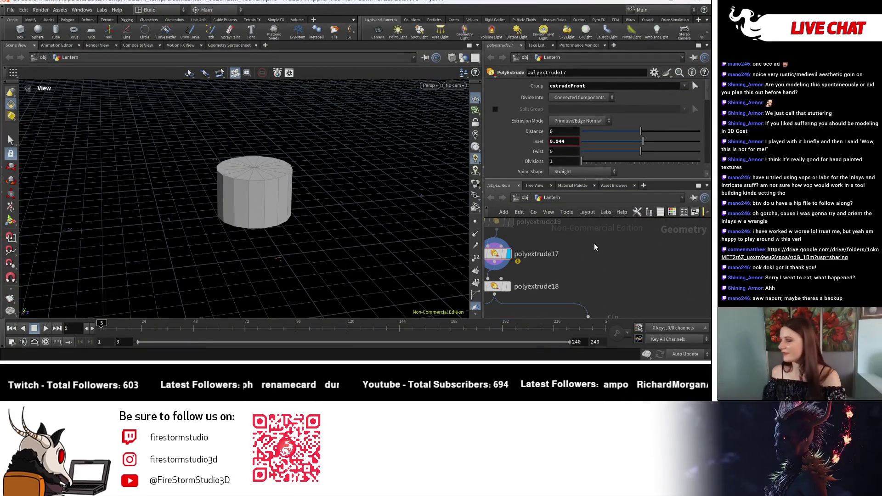
{"action": "middle_click_drag", "start_coordinate": [570, 267], "coordinate": [619, 258]}
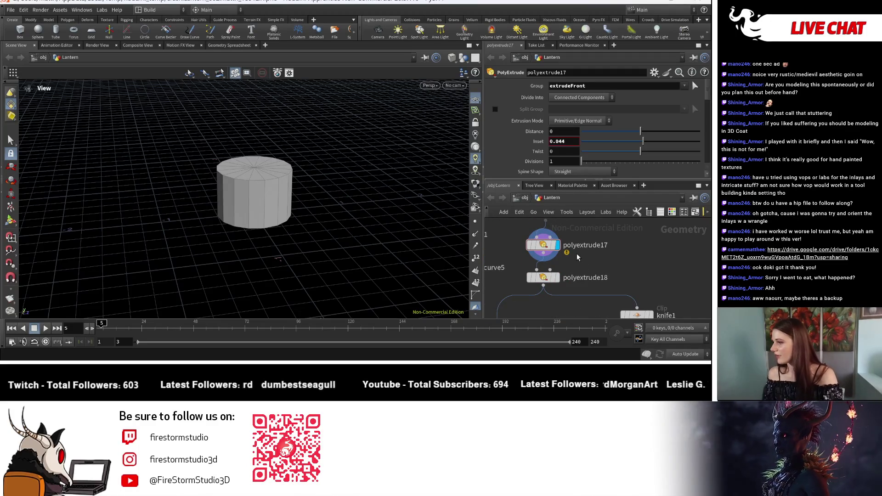
{"action": "middle_click_drag", "start_coordinate": [548, 225], "coordinate": [567, 273]}
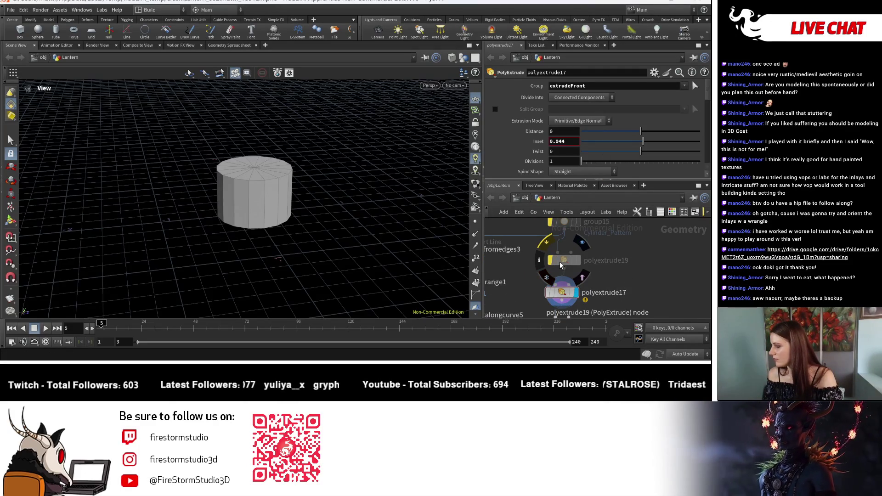
{"action": "middle_click_drag", "start_coordinate": [647, 295], "coordinate": [647, 281]}
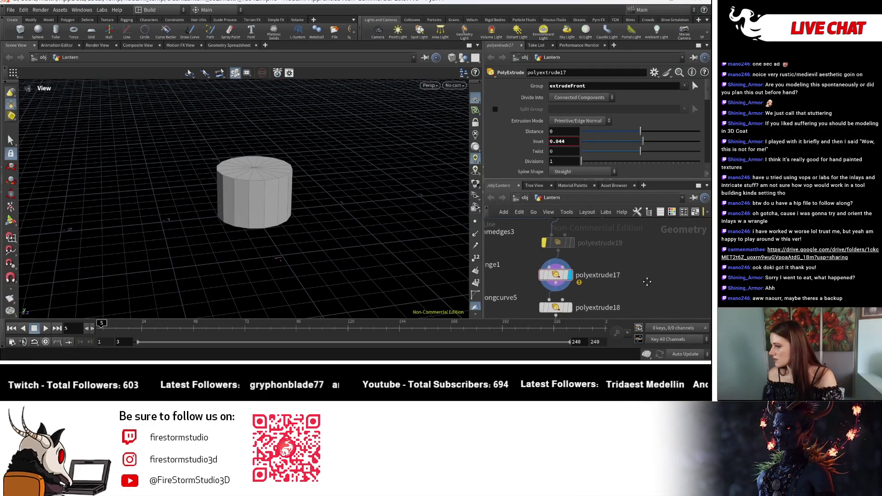
{"action": "scroll", "coordinate": [611, 143], "scroll_direction": "down", "scroll_amount": 3}
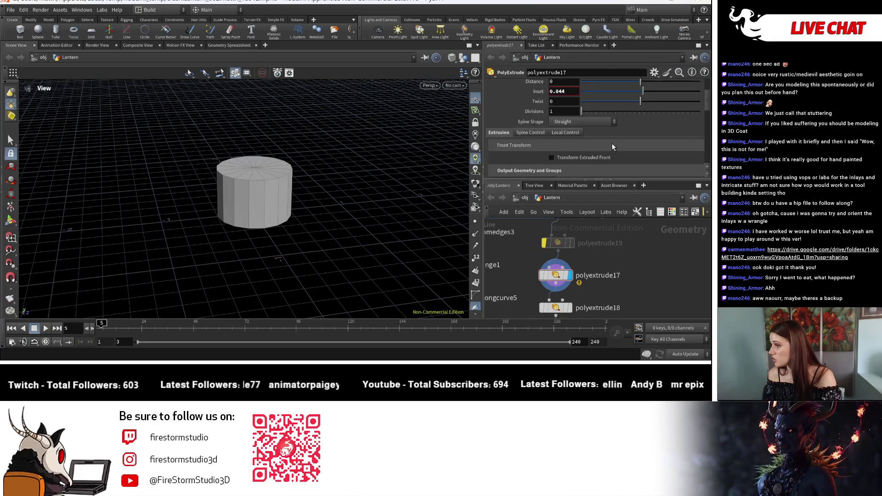
{"action": "scroll", "coordinate": [612, 145], "scroll_direction": "down", "scroll_amount": 2}
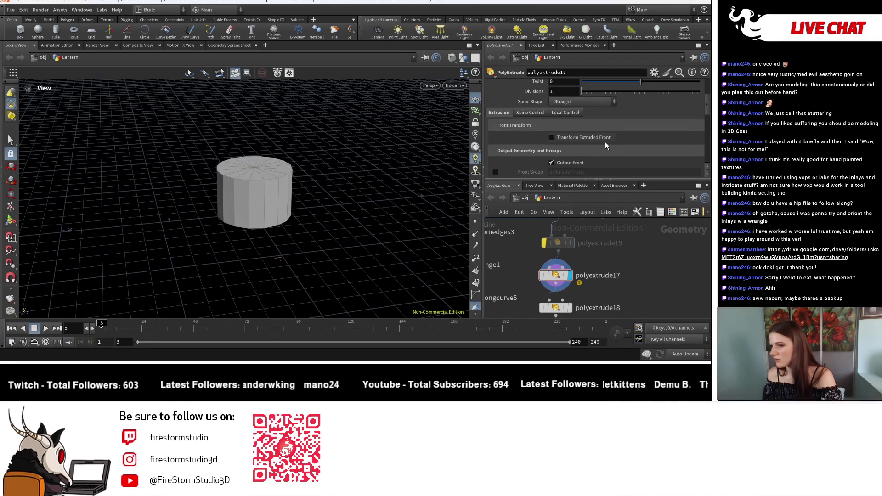
{"action": "scroll", "coordinate": [605, 141], "scroll_direction": "down", "scroll_amount": 2}
{"action": "scroll", "coordinate": [606, 146], "scroll_direction": "down", "scroll_amount": 1}
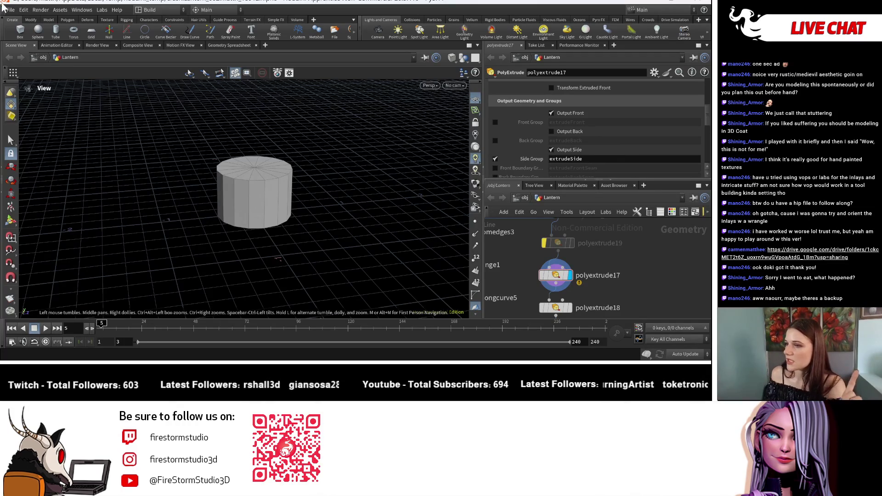
{"action": "left_click", "coordinate": [11, 10]}
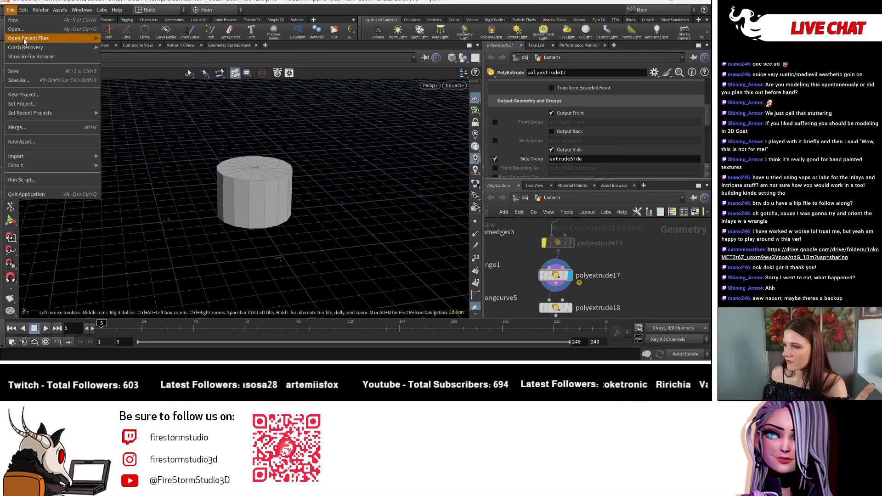
Start Save As for the recovered scene and dismiss the dialog without a new name.
{"action": "left_click", "coordinate": [79, 80]}
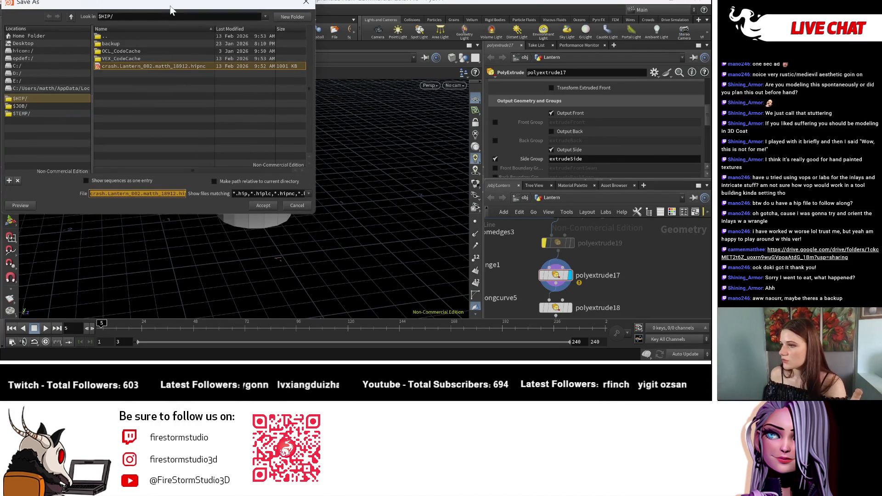
{"action": "key", "text": "Escape"}
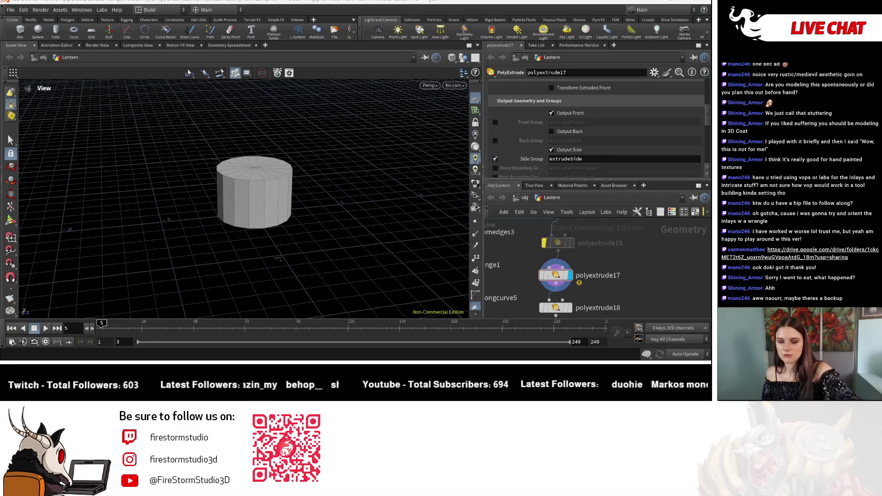
Save the scene as Lantern_003.hipnc and re-centre the network on polyextrude17.
{"action": "key", "text": "ctrl+s"}
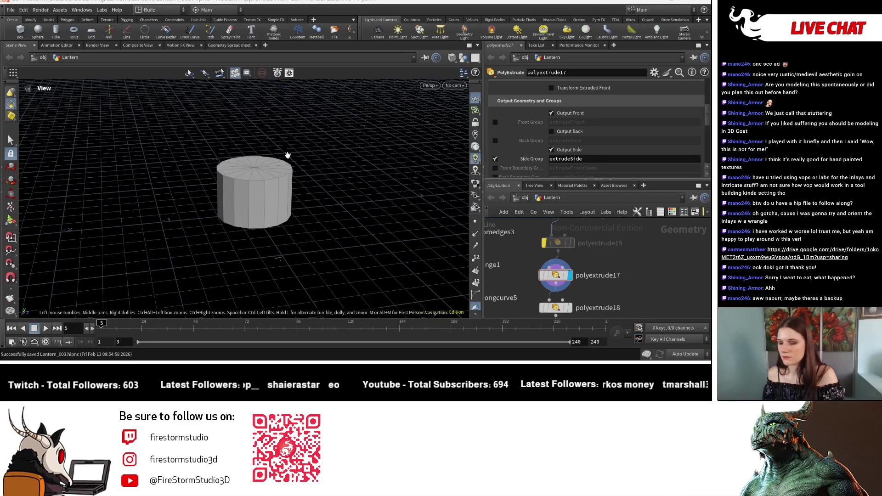
{"action": "mouse_move", "coordinate": [288, 151]}
{"action": "left_mouse_down"}
{"action": "mouse_move", "coordinate": [334, 200]}
{"action": "mouse_move", "coordinate": [265, 172]}
{"action": "left_mouse_up"}
{"action": "scroll", "coordinate": [634, 274], "scroll_direction": "down", "scroll_amount": 1}
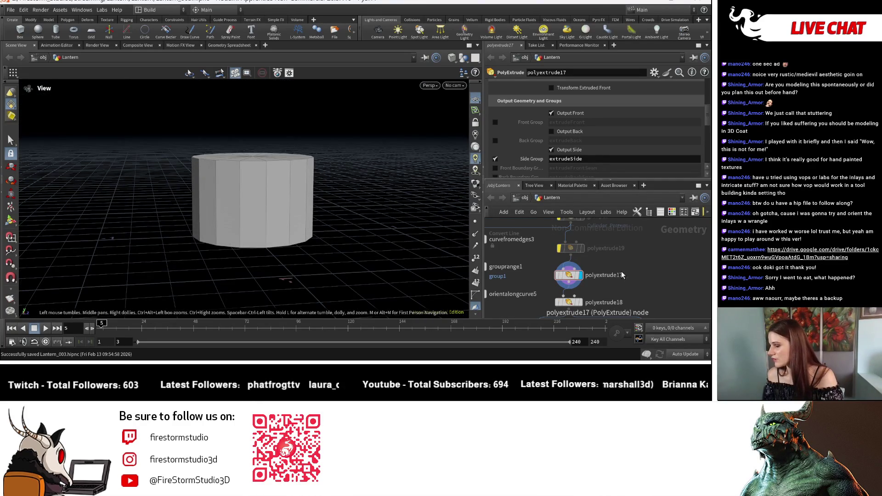
{"action": "mouse_move", "coordinate": [638, 245]}
{"action": "middle_mouse_down"}
{"action": "mouse_move", "coordinate": [621, 263]}
{"action": "mouse_move", "coordinate": [620, 249]}
{"action": "middle_mouse_up"}
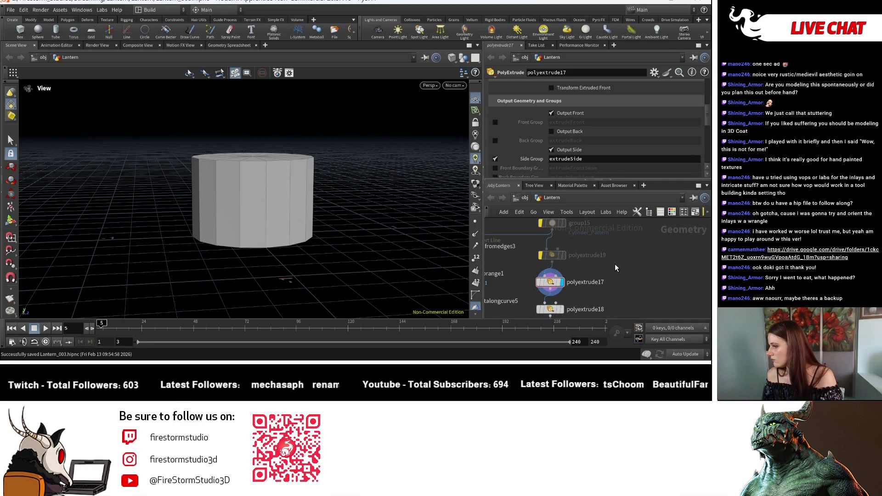
Add a Group Create node (group17) beside polyextrude17 and nudge group15 aside.
{"action": "key", "text": "Tab"}
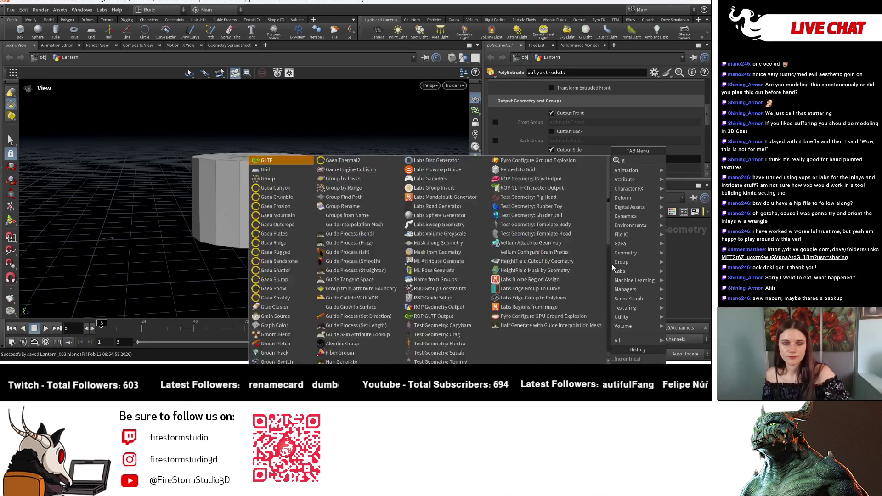
{"action": "type", "text": "grou"}
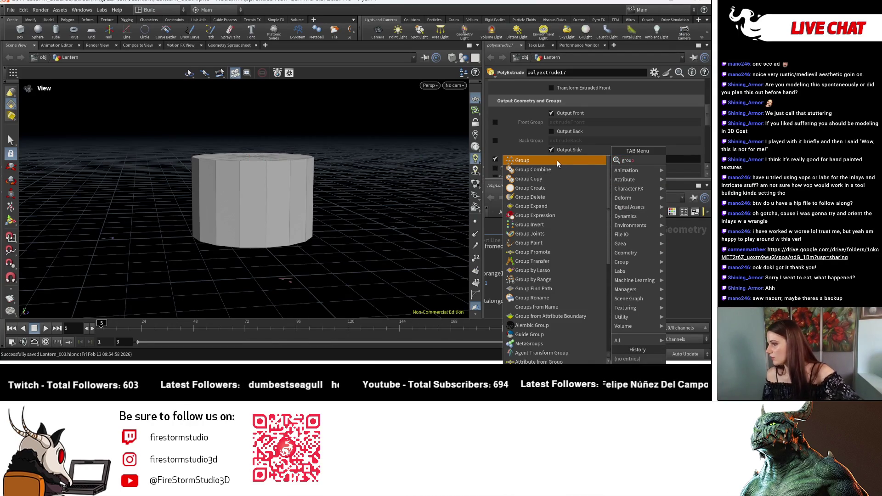
{"action": "left_click", "coordinate": [557, 160]}
{"action": "left_click", "coordinate": [610, 278]}
{"action": "left_click_drag", "start_coordinate": [610, 278], "coordinate": [586, 255]}
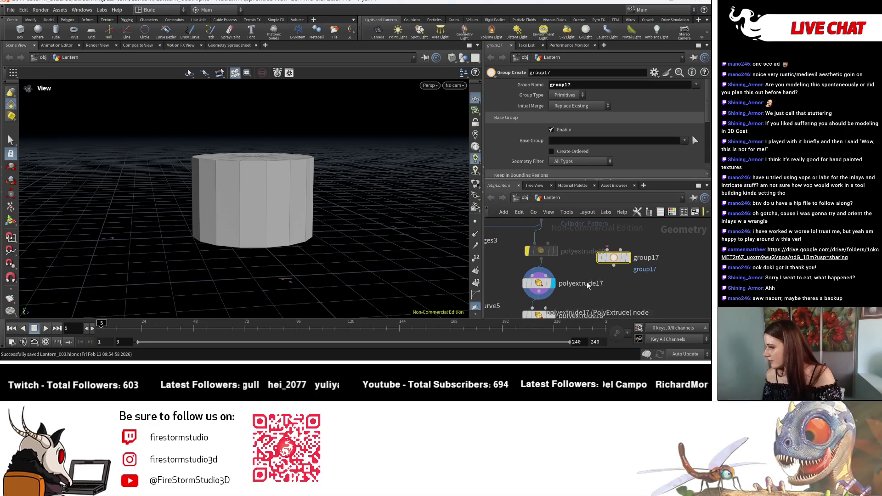
{"action": "scroll", "coordinate": [592, 249], "scroll_direction": "up", "scroll_amount": 2}
{"action": "middle_click_drag", "start_coordinate": [596, 241], "coordinate": [583, 274]}
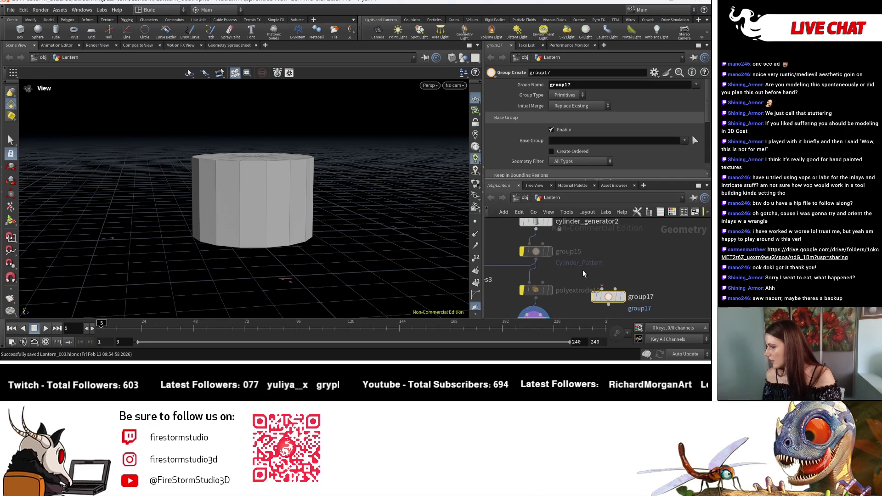
{"action": "left_click", "coordinate": [545, 252]}
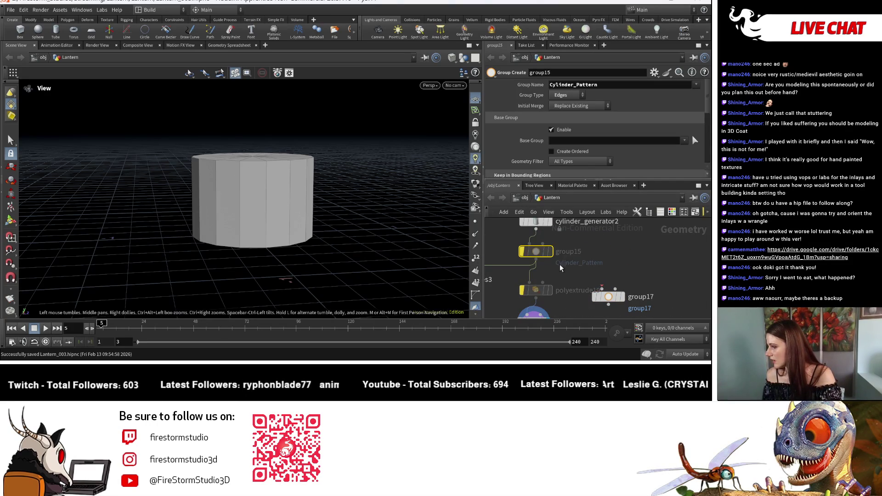
{"action": "left_click_drag", "start_coordinate": [536, 252], "coordinate": [507, 248]}
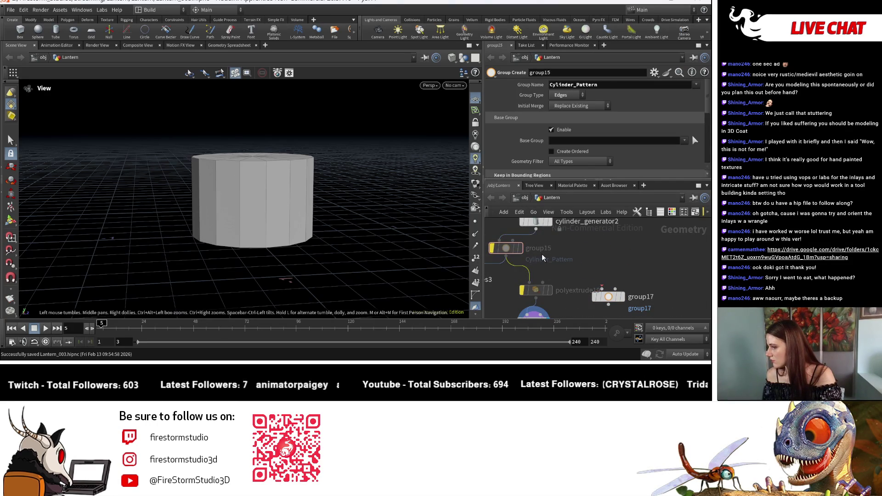
Delete polyextrude19, move group17 into its place and display group17's result.
{"action": "middle_click_drag", "start_coordinate": [618, 281], "coordinate": [599, 260]}
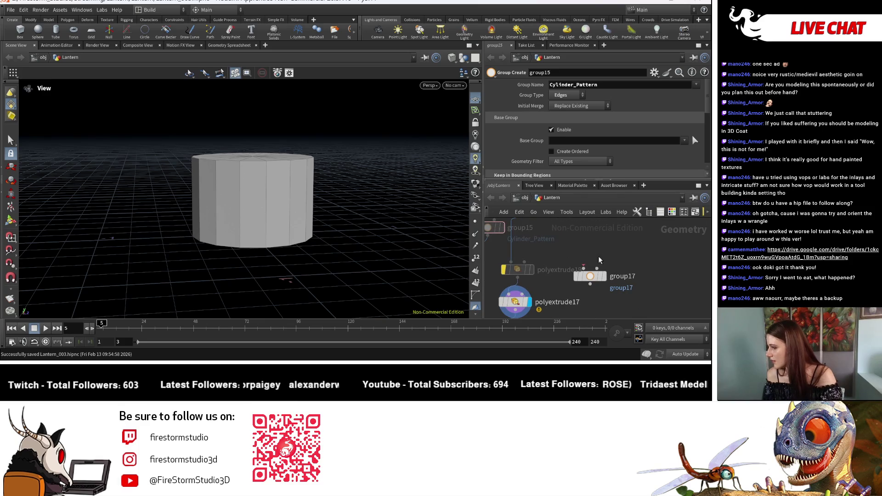
{"action": "left_click", "coordinate": [530, 269]}
{"action": "key", "text": "Delete"}
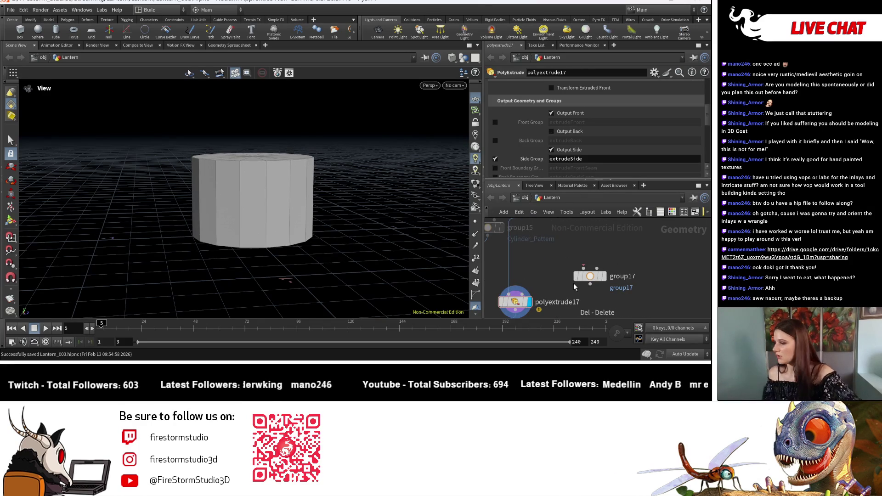
{"action": "mouse_move", "coordinate": [590, 276]}
{"action": "left_mouse_down"}
{"action": "mouse_move", "coordinate": [511, 270]}
{"action": "mouse_move", "coordinate": [521, 262]}
{"action": "left_mouse_up"}
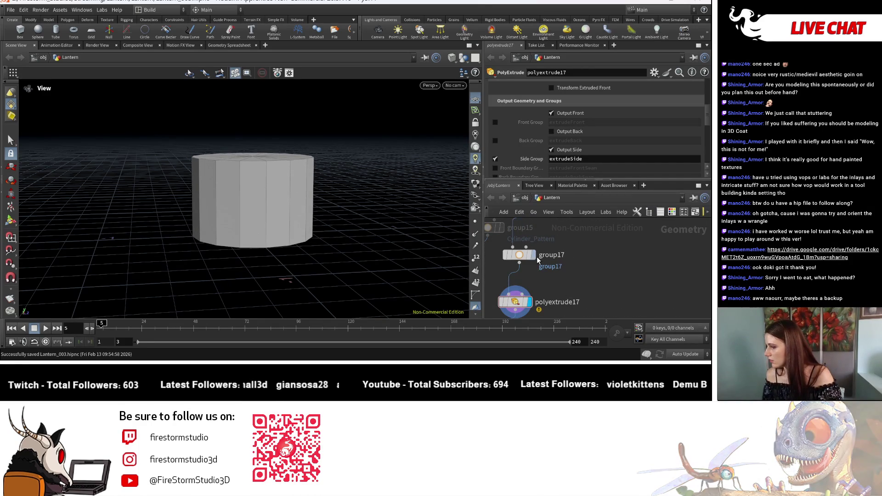
{"action": "left_click", "coordinate": [532, 255]}
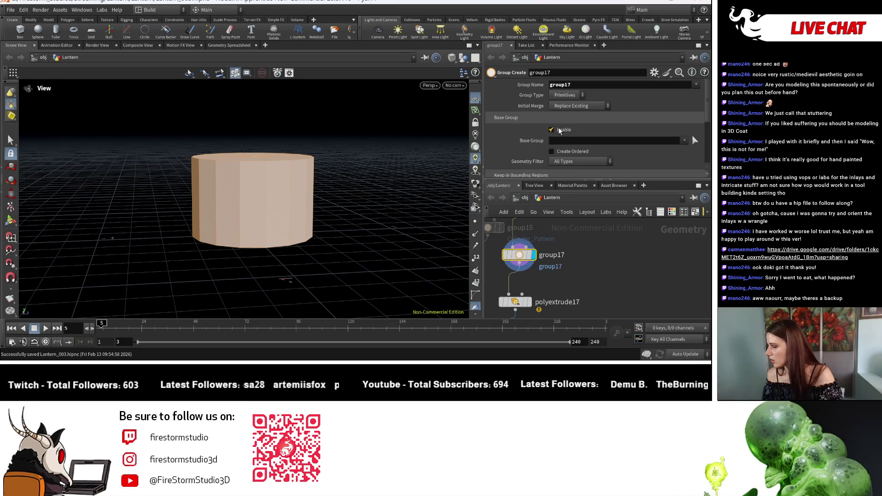
{"action": "scroll", "coordinate": [549, 150], "scroll_direction": "down", "scroll_amount": 2}
On group17 keep faces by normal, include opposite direction, spread angle about 88.7.
{"action": "left_click", "coordinate": [554, 160]}
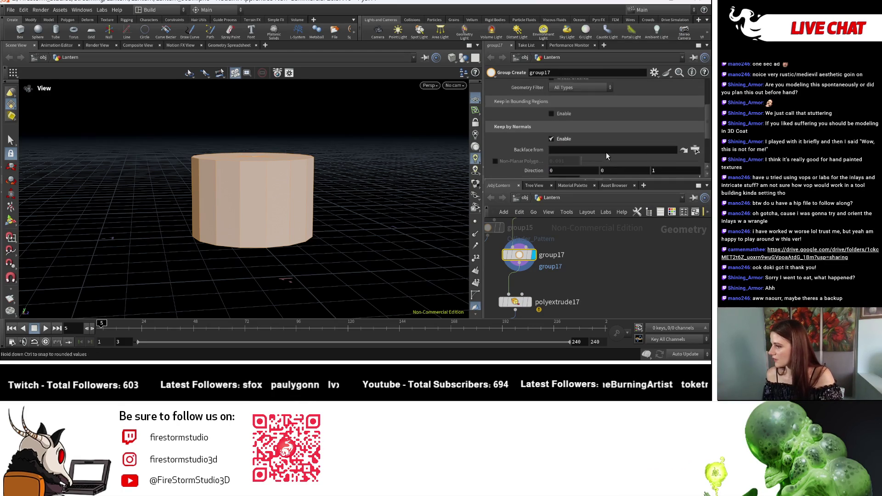
{"action": "scroll", "coordinate": [597, 141], "scroll_direction": "down", "scroll_amount": 2}
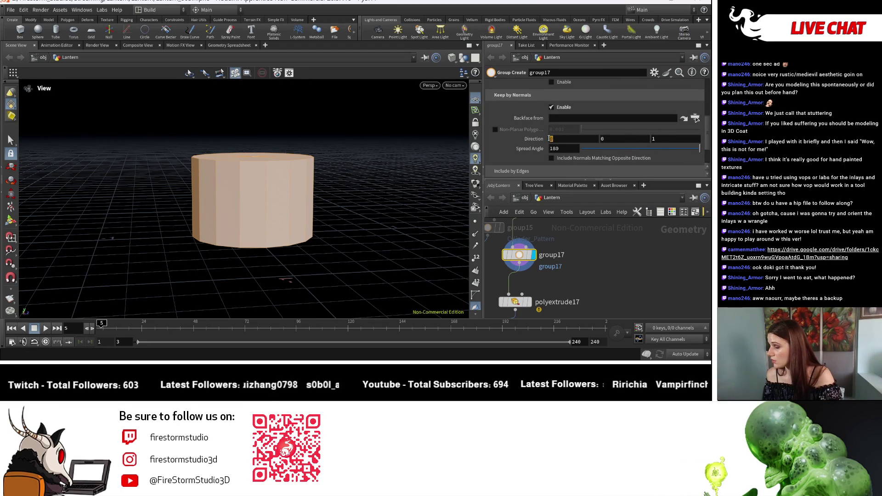
{"action": "left_click", "coordinate": [603, 157]}
{"action": "left_click_drag", "start_coordinate": [369, 184], "coordinate": [357, 220]}
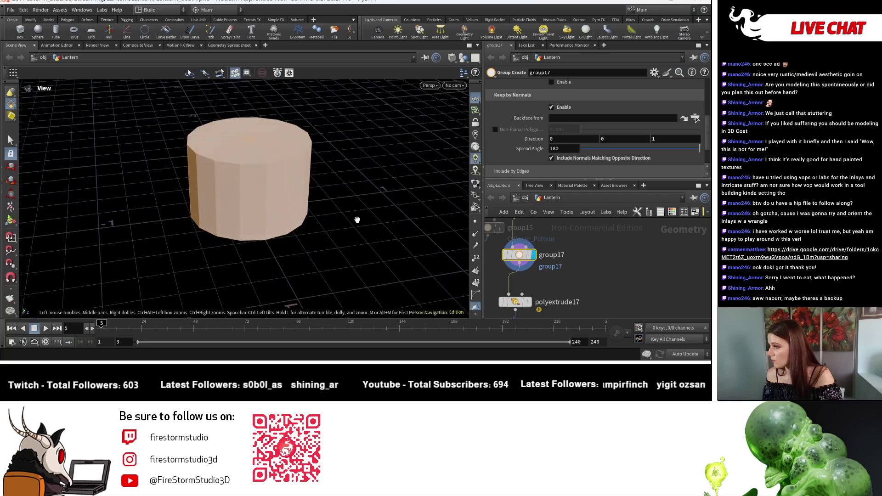
{"action": "left_click_drag", "start_coordinate": [701, 148], "coordinate": [626, 144]}
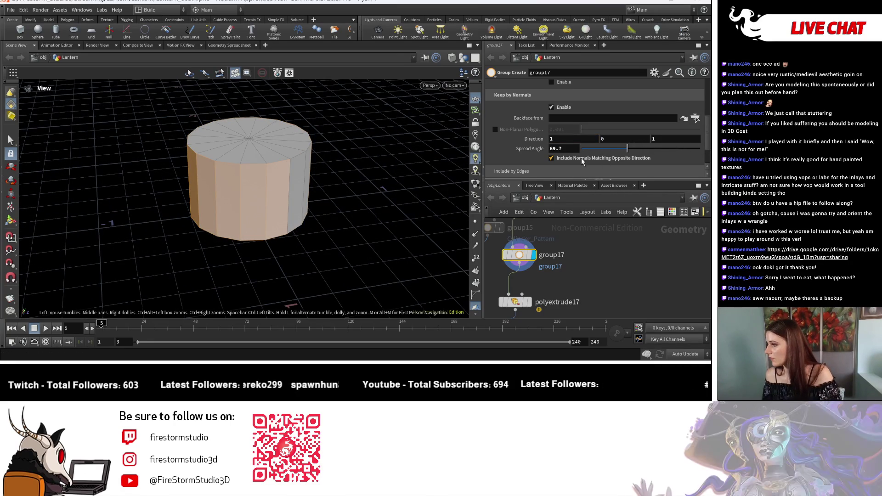
{"action": "left_click_drag", "start_coordinate": [372, 184], "coordinate": [427, 165]}
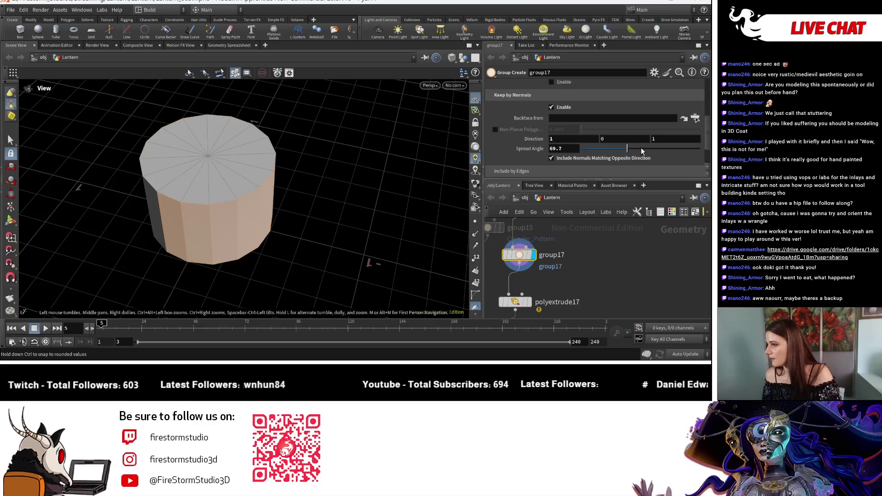
{"action": "left_click", "coordinate": [641, 149]}
{"action": "left_click_drag", "start_coordinate": [276, 207], "coordinate": [311, 166]}
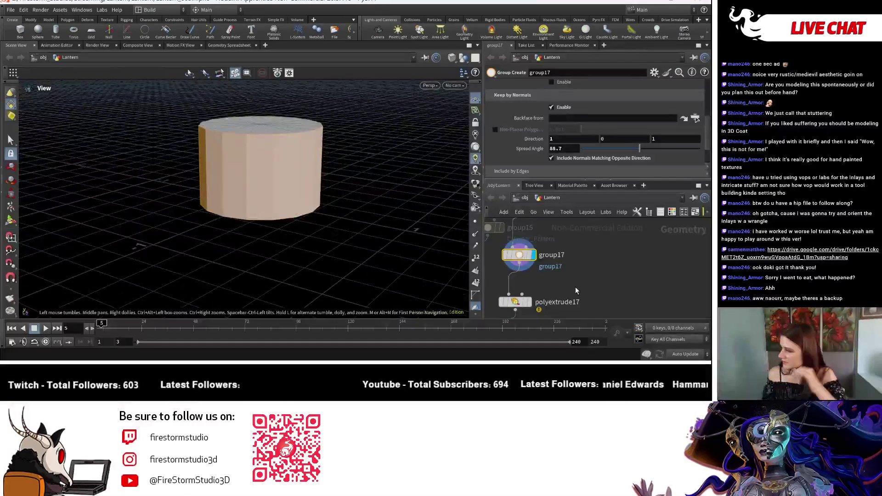
{"action": "scroll", "coordinate": [598, 107], "scroll_direction": "up", "scroll_amount": 3}
{"action": "left_click", "coordinate": [586, 99]}
{"action": "type", "text": "Inse"}
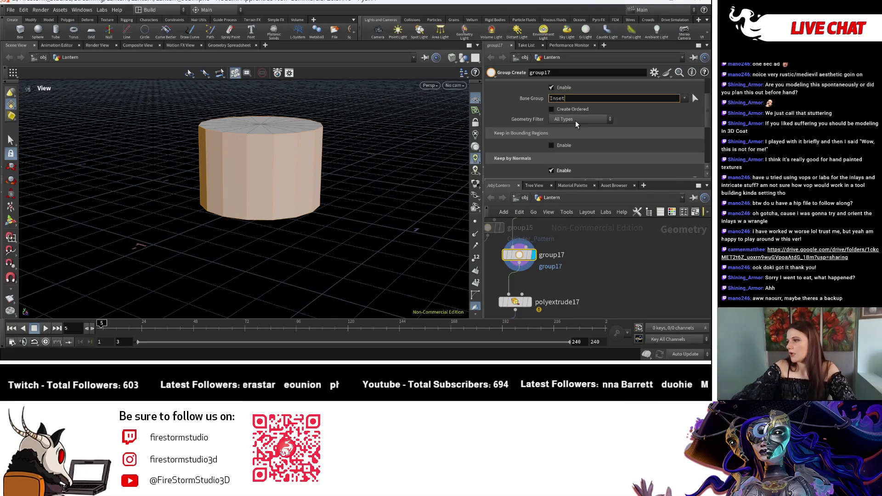
{"action": "type", "text": "t"}
Clear group17's base group and rename its output group to Inset.
{"action": "key", "text": "Return"}
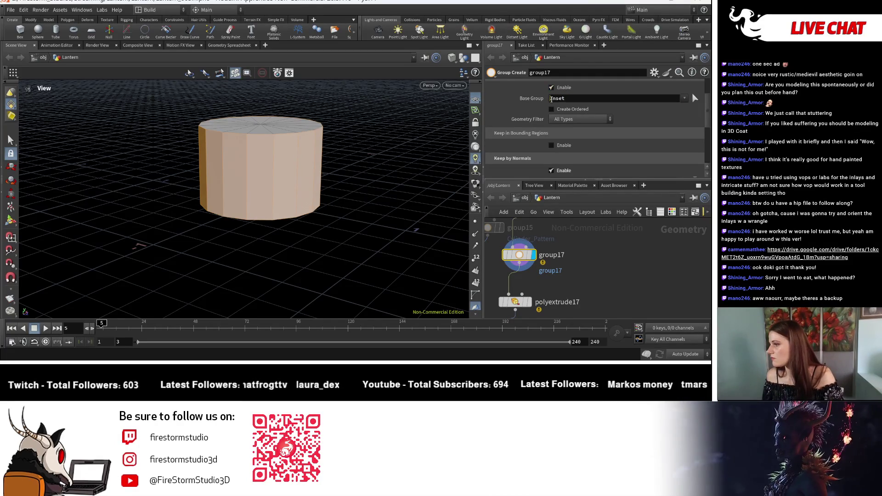
{"action": "left_click", "coordinate": [557, 98]}
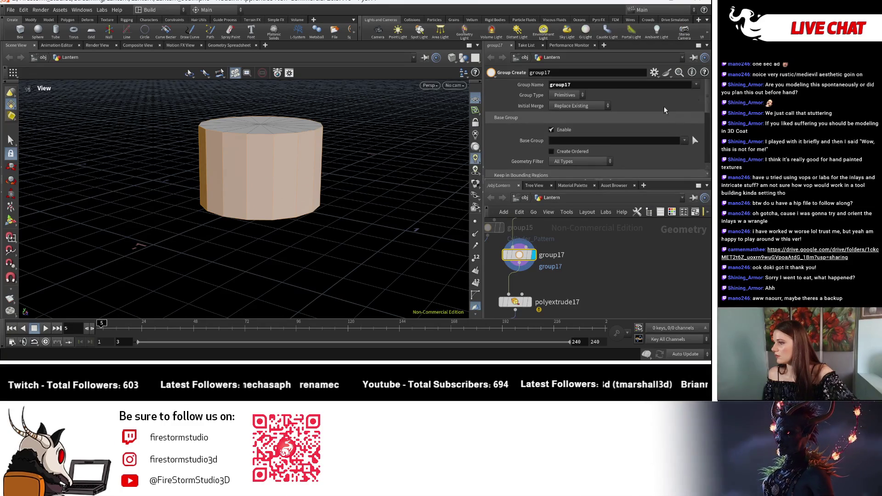
{"action": "key", "text": "BackSpace"}
{"action": "key", "text": "shift+Tab"}
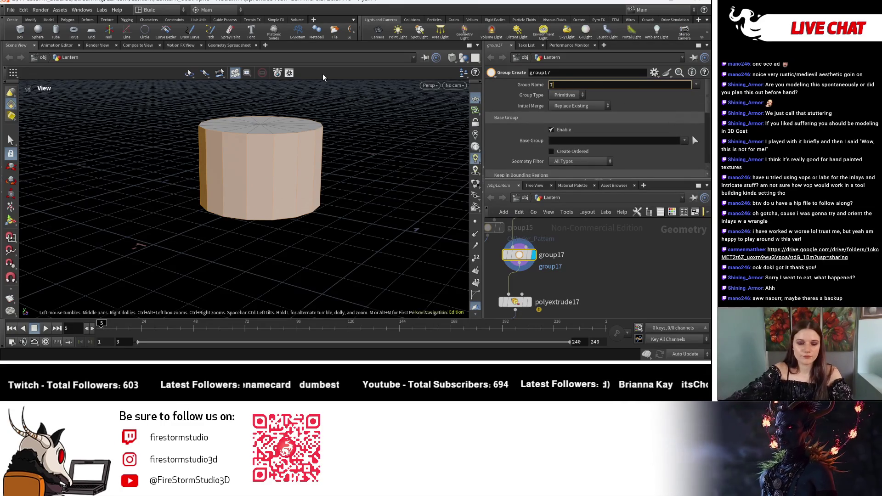
{"action": "type", "text": "Inset"}
{"action": "key", "text": "Return"}
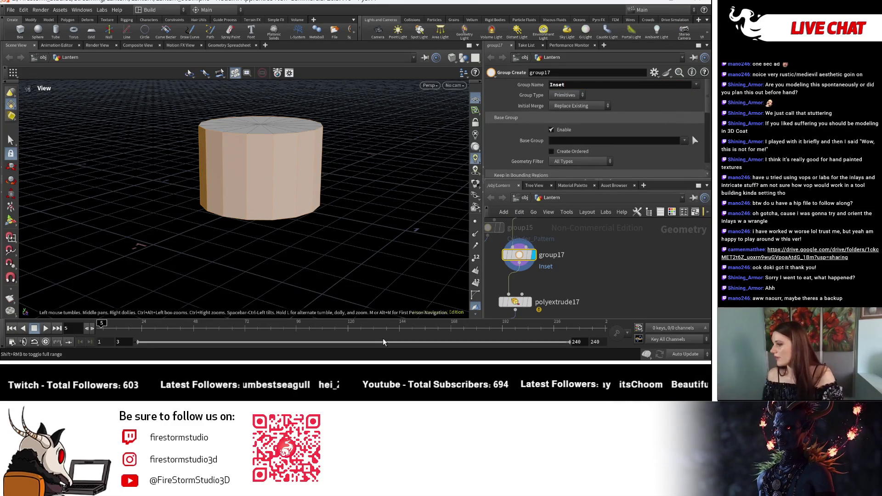
Set polyextrude17's Group to Inset so only the cap faces are extruded.
{"action": "left_click", "coordinate": [515, 302]}
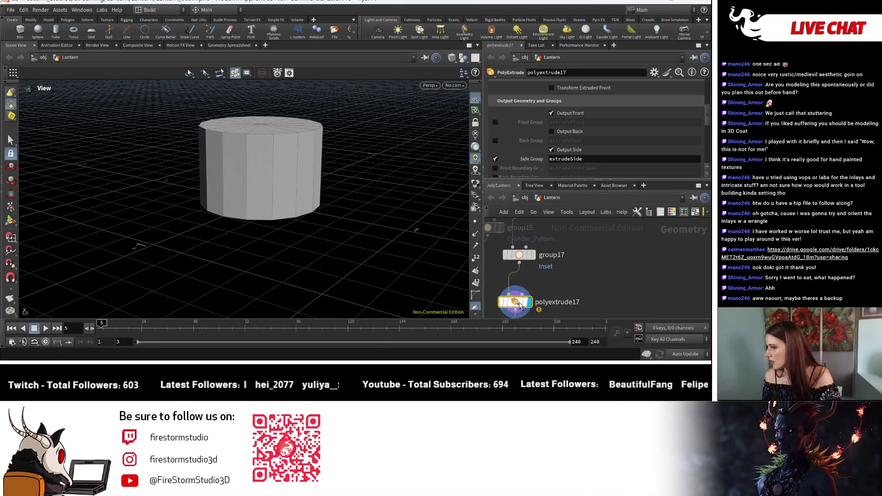
{"action": "scroll", "coordinate": [599, 126], "scroll_direction": "up", "scroll_amount": 3}
{"action": "double_click", "coordinate": [590, 88]}
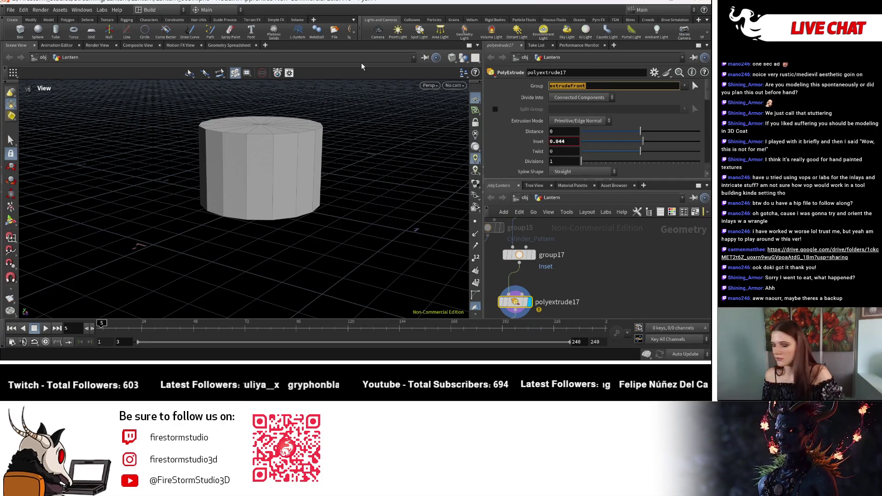
{"action": "key", "text": "End"}
{"action": "type", "text": "Inset"}
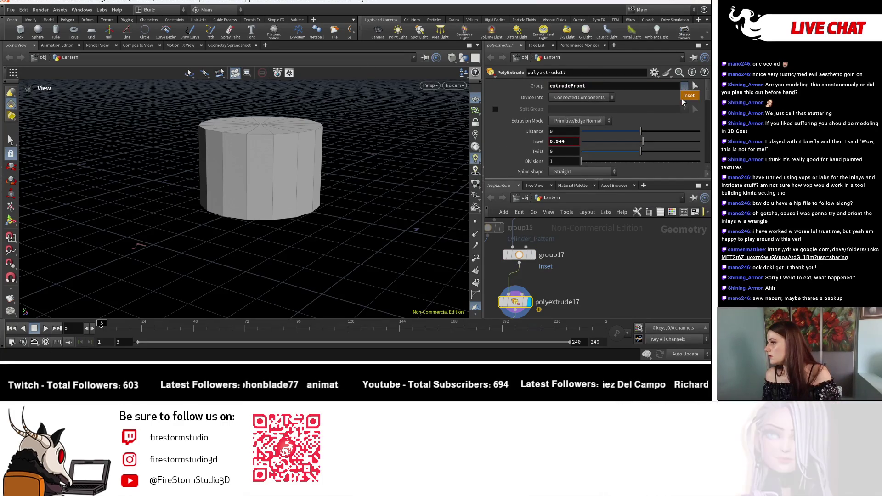
{"action": "key", "text": "Return"}
{"action": "double_click", "coordinate": [572, 86]}
{"action": "key", "text": "BackSpace"}
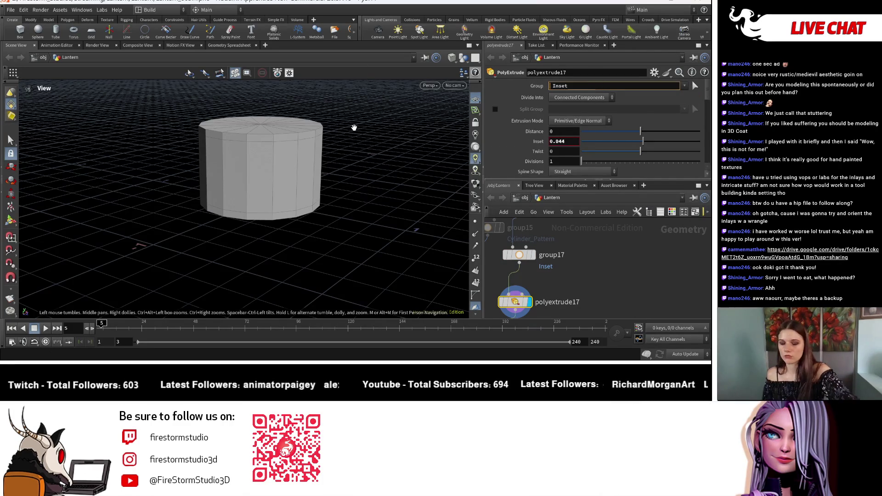
{"action": "key", "text": "Return"}
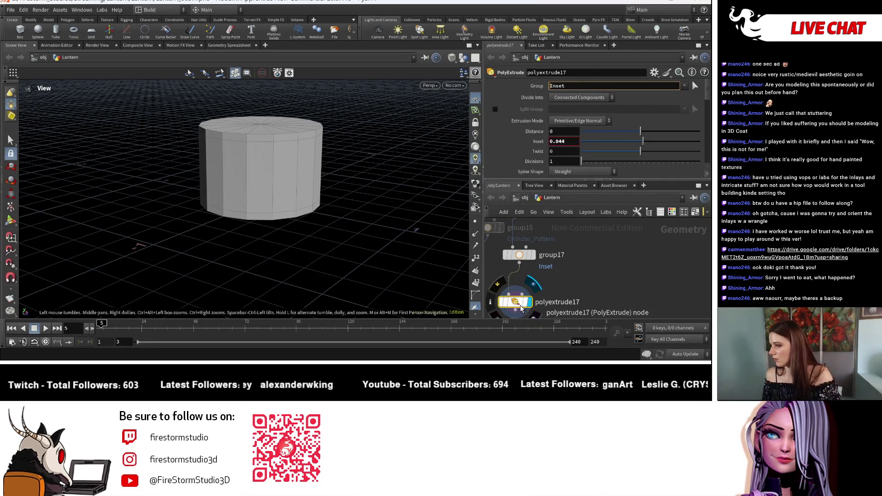
{"action": "mouse_move", "coordinate": [320, 194]}
{"action": "left_mouse_down"}
{"action": "mouse_move", "coordinate": [313, 182]}
{"action": "mouse_move", "coordinate": [358, 193]}
{"action": "mouse_move", "coordinate": [315, 205]}
{"action": "mouse_move", "coordinate": [315, 227]}
{"action": "left_mouse_up"}
{"action": "middle_click_drag", "start_coordinate": [586, 310], "coordinate": [593, 280]}
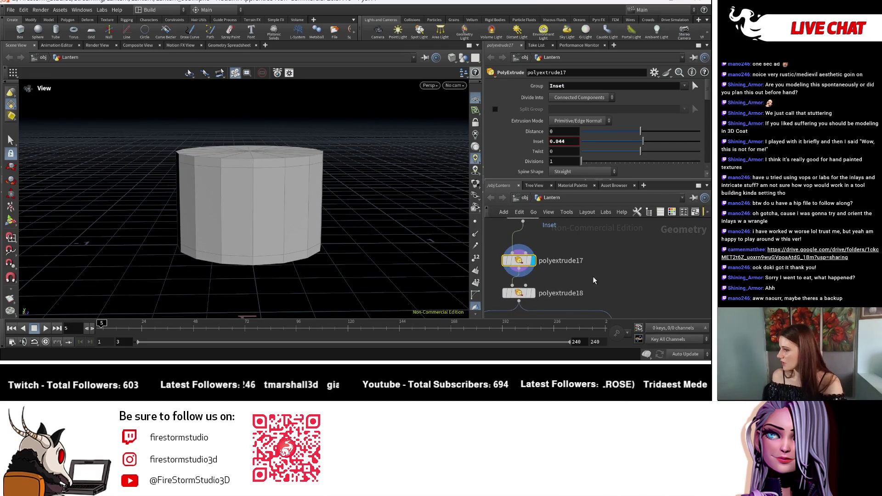
Display polyextrude18's result and inspect the inset rim around the cylinder top.
{"action": "left_click", "coordinate": [535, 294]}
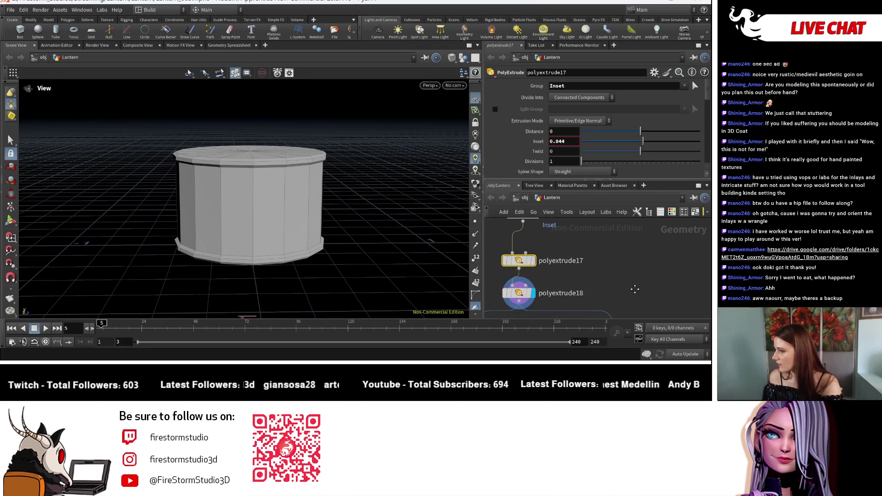
{"action": "middle_click_drag", "start_coordinate": [536, 299], "coordinate": [547, 278]}
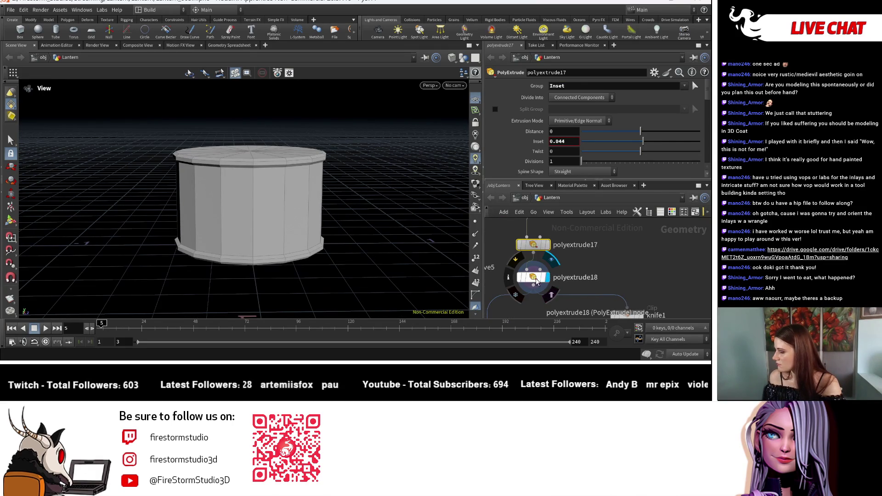
{"action": "left_click", "coordinate": [535, 281]}
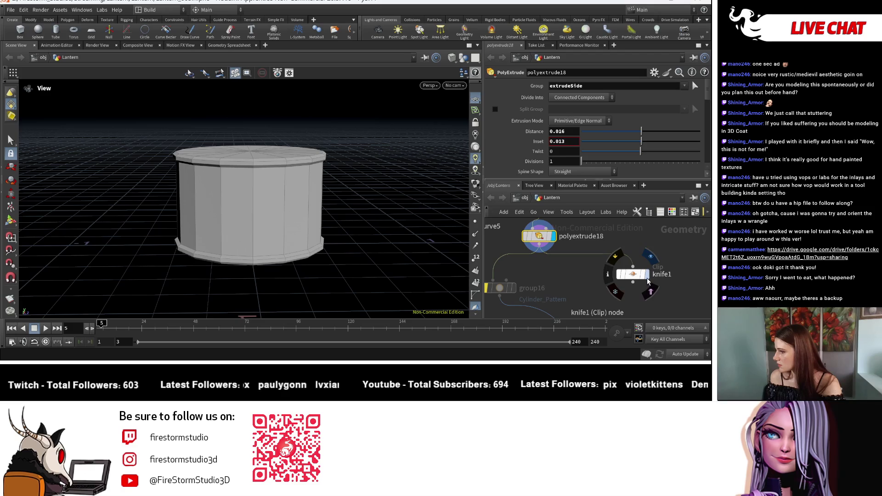
{"action": "mouse_move", "coordinate": [550, 300]}
{"action": "middle_mouse_down"}
{"action": "mouse_move", "coordinate": [569, 290]}
{"action": "mouse_move", "coordinate": [572, 313]}
{"action": "middle_mouse_up"}
{"action": "mouse_move", "coordinate": [305, 175]}
{"action": "left_mouse_down"}
{"action": "mouse_move", "coordinate": [394, 214]}
{"action": "mouse_move", "coordinate": [307, 250]}
{"action": "left_mouse_up"}
{"action": "scroll", "coordinate": [349, 210], "scroll_direction": "up", "scroll_amount": 3}
{"action": "scroll", "coordinate": [260, 199], "scroll_direction": "up", "scroll_amount": 2}
{"action": "scroll", "coordinate": [260, 200], "scroll_direction": "up", "scroll_amount": 2}
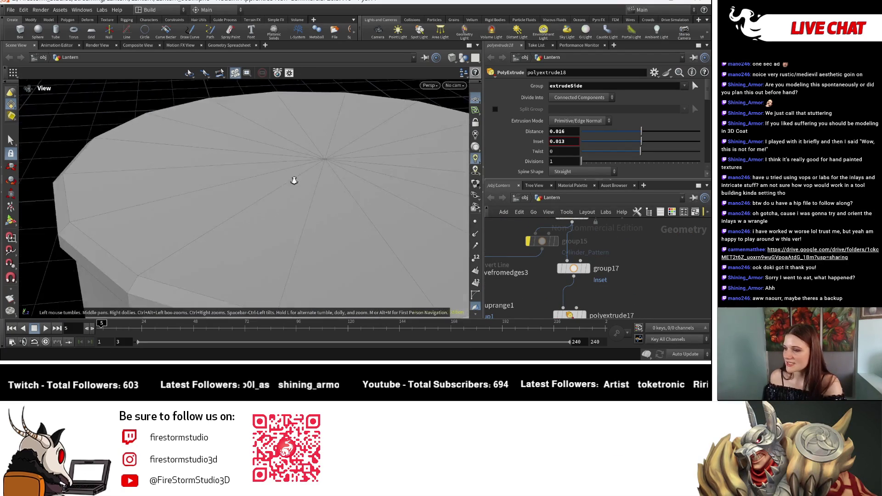
{"action": "mouse_move", "coordinate": [292, 181]}
{"action": "left_mouse_down"}
{"action": "mouse_move", "coordinate": [345, 153]}
{"action": "mouse_move", "coordinate": [324, 197]}
{"action": "left_mouse_up"}
{"action": "scroll", "coordinate": [247, 155], "scroll_direction": "up", "scroll_amount": 2}
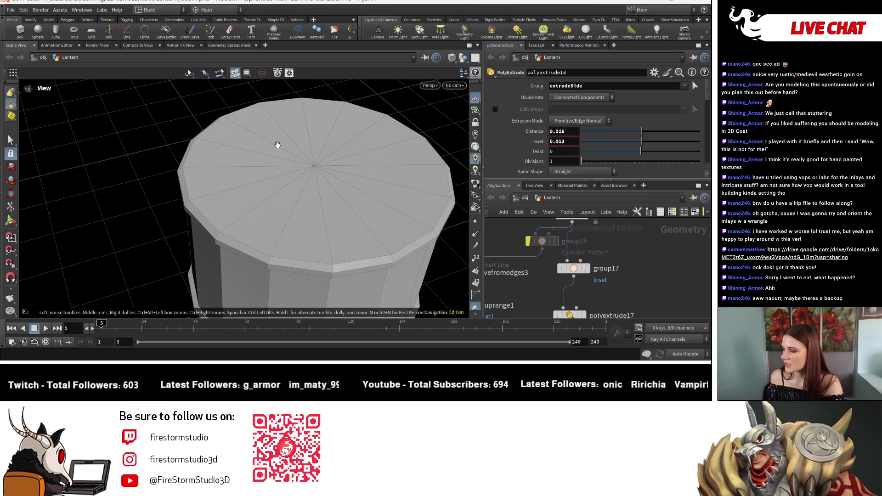
{"action": "mouse_move", "coordinate": [380, 171]}
{"action": "left_mouse_down"}
{"action": "mouse_move", "coordinate": [430, 102]}
{"action": "mouse_move", "coordinate": [414, 180]}
{"action": "left_mouse_up"}
{"action": "scroll", "coordinate": [619, 239], "scroll_direction": "down", "scroll_amount": 2}
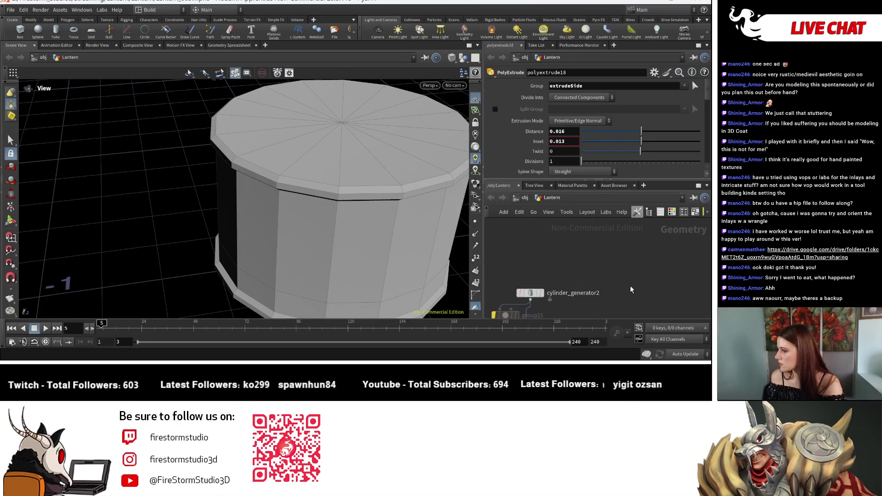
{"action": "scroll", "coordinate": [619, 239], "scroll_direction": "up", "scroll_amount": 1}
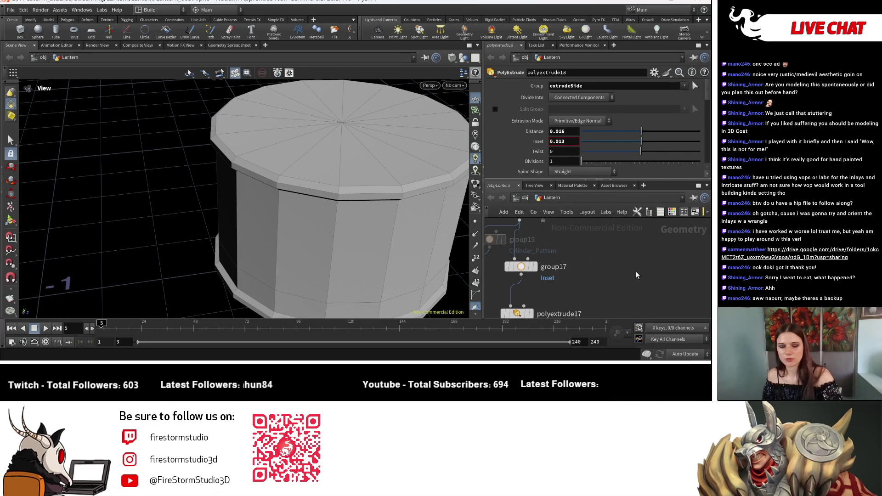
Add a Group Invert node (groupinvert2) upstream of polyextrude17 and display it.
{"action": "key", "text": "Tab"}
{"action": "type", "text": "group"}
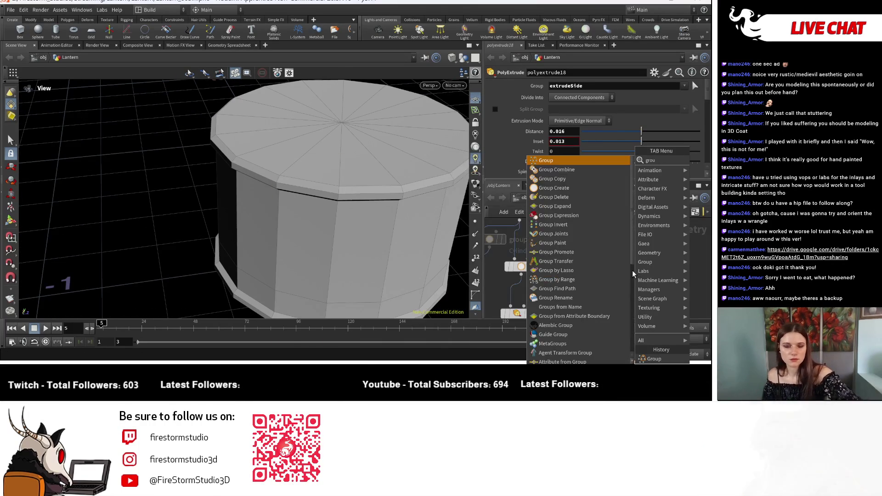
{"action": "left_click", "coordinate": [567, 225]}
{"action": "left_click", "coordinate": [596, 286]}
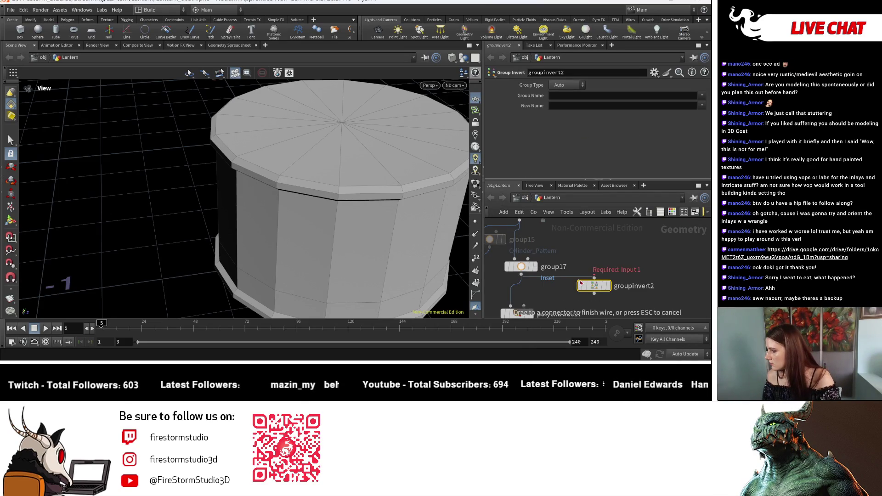
{"action": "left_click", "coordinate": [610, 287]}
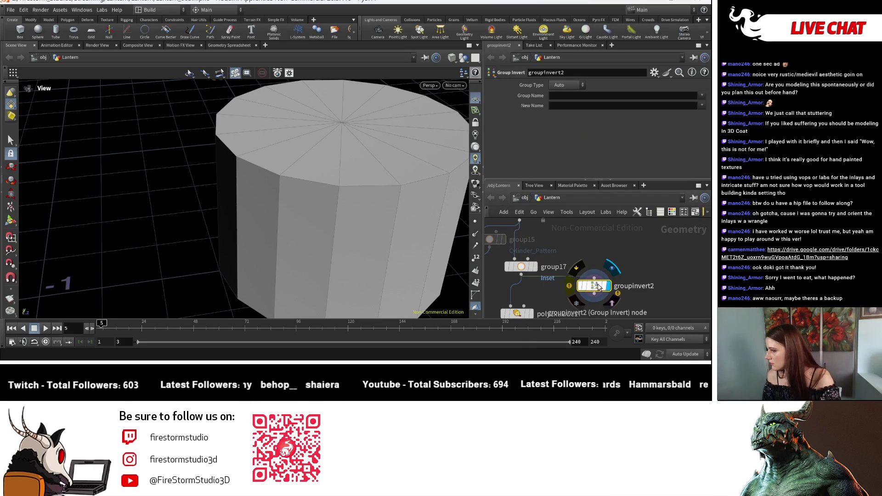
{"action": "mouse_move", "coordinate": [368, 205]}
{"action": "left_mouse_down"}
{"action": "mouse_move", "coordinate": [364, 130]}
{"action": "mouse_move", "coordinate": [361, 185]}
{"action": "left_mouse_up"}
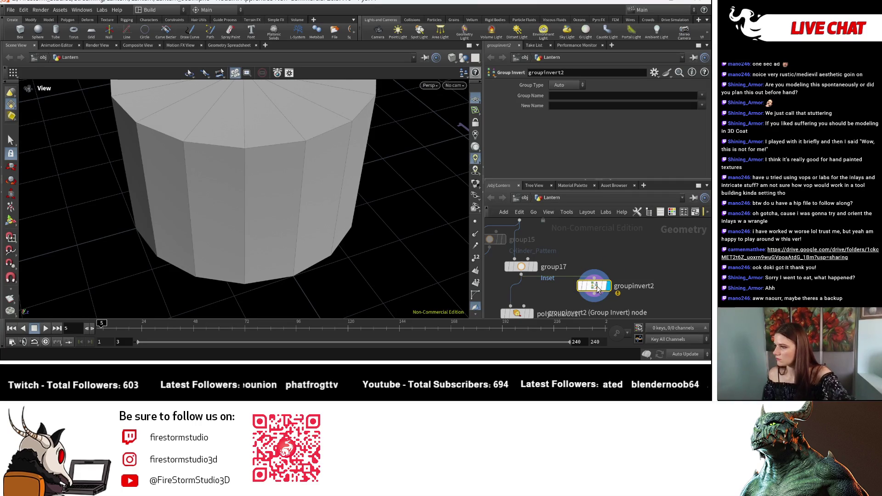
Invert the Inset group into a new group named Inset_Top and reposition the node.
{"action": "left_click", "coordinate": [698, 105]}
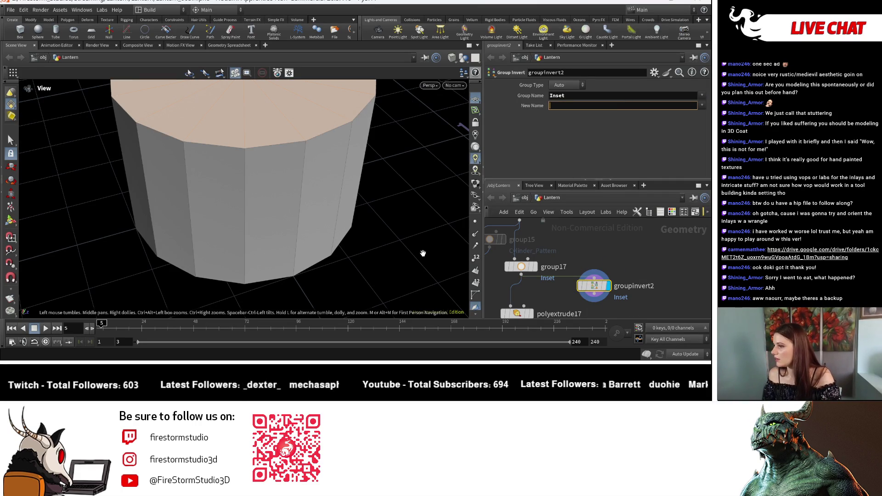
{"action": "double_click", "coordinate": [557, 95]}
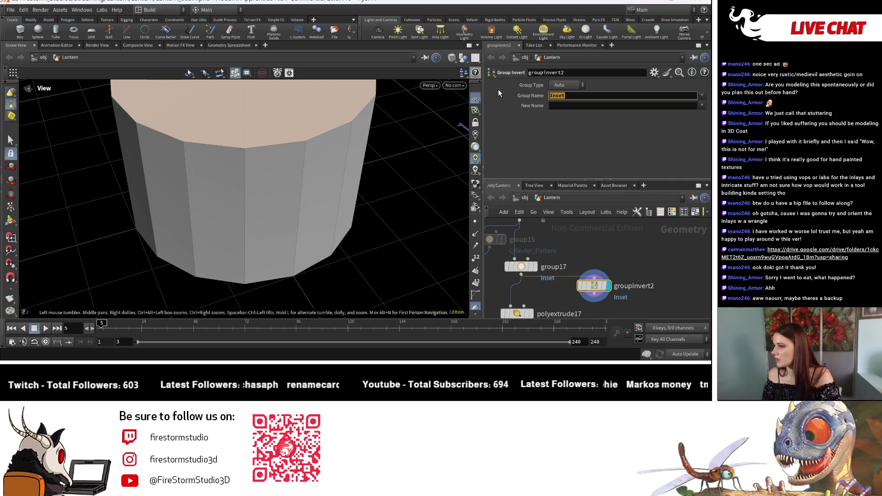
{"action": "left_click", "coordinate": [567, 105]}
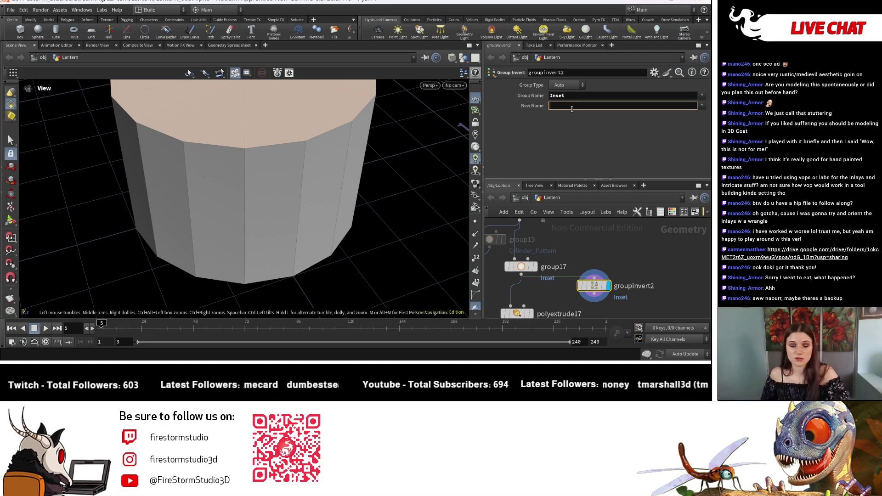
{"action": "type", "text": "Inset"}
{"action": "key", "text": "Return"}
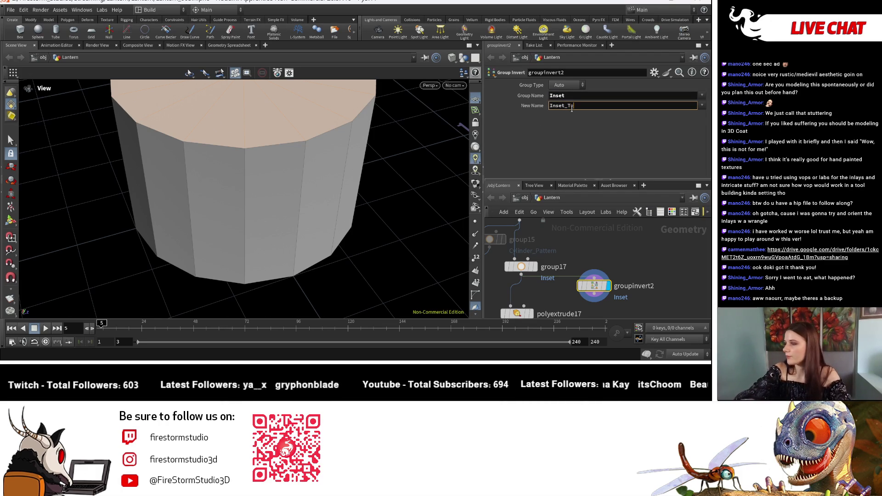
{"action": "type", "text": "op"}
{"action": "key", "text": "Return"}
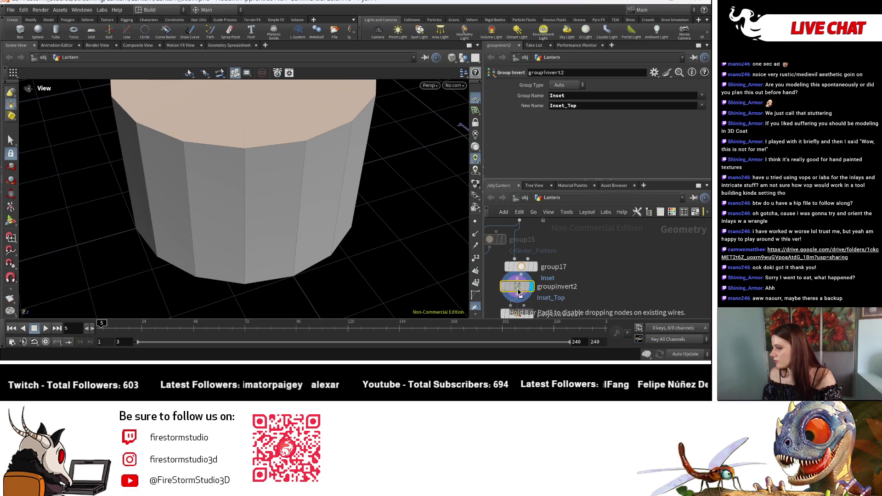
{"action": "left_click_drag", "start_coordinate": [572, 293], "coordinate": [593, 227]}
{"action": "middle_click_drag", "start_coordinate": [592, 226], "coordinate": [626, 263]}
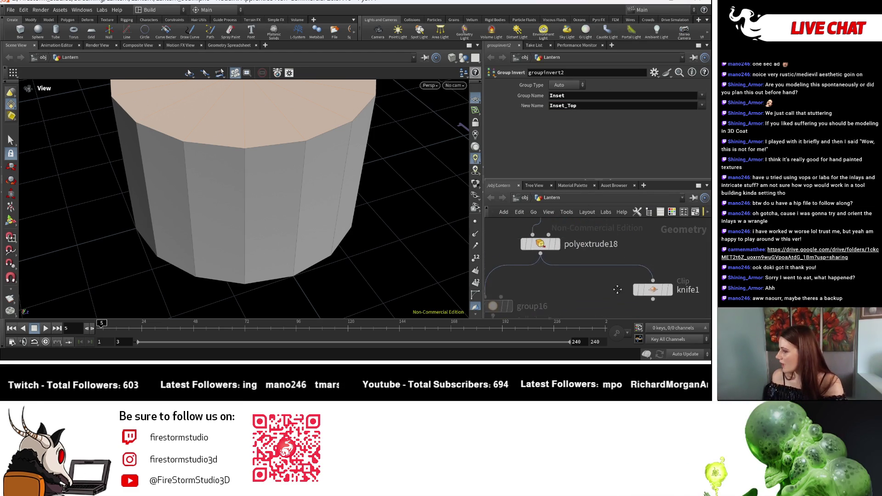
{"action": "scroll", "coordinate": [594, 298], "scroll_direction": "down", "scroll_amount": 2}
Add a PolyExtrude node (polyextrude19) below polyextrude18 and wire polyextrude18 into it.
{"action": "middle_click_drag", "start_coordinate": [594, 299], "coordinate": [585, 269]}
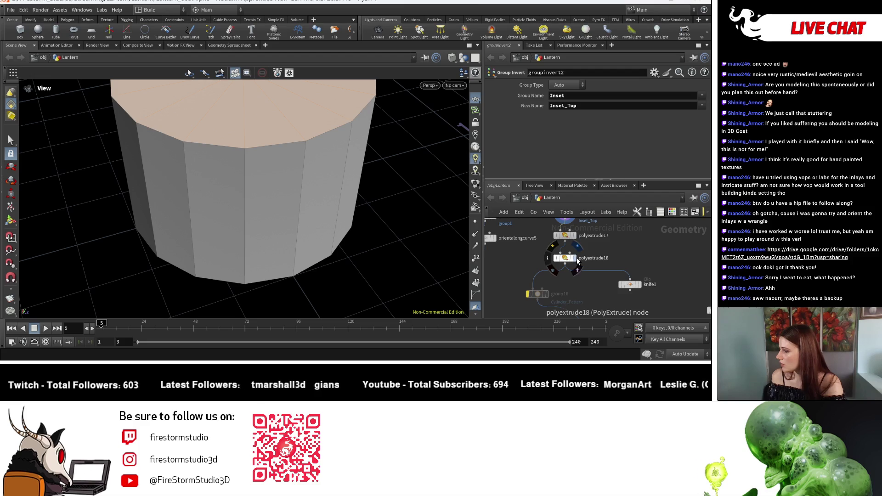
{"action": "left_click", "coordinate": [576, 259]}
{"action": "middle_click_drag", "start_coordinate": [644, 288], "coordinate": [644, 259]}
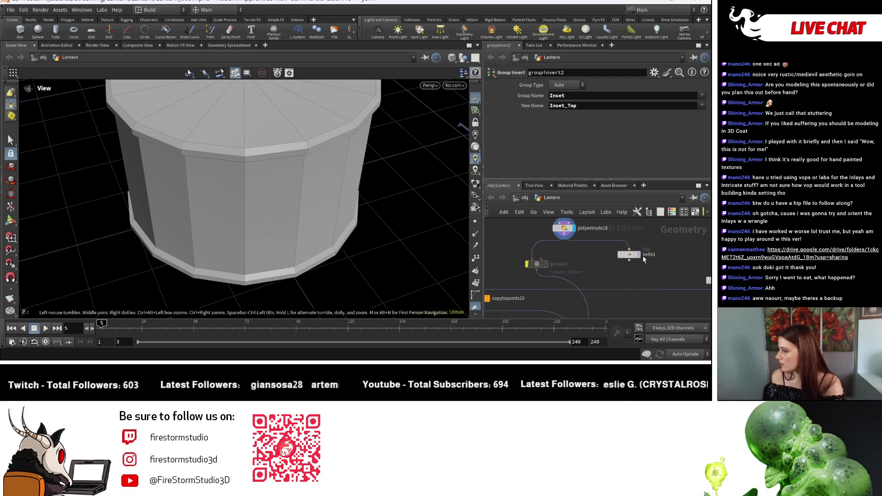
{"action": "left_click", "coordinate": [638, 255]}
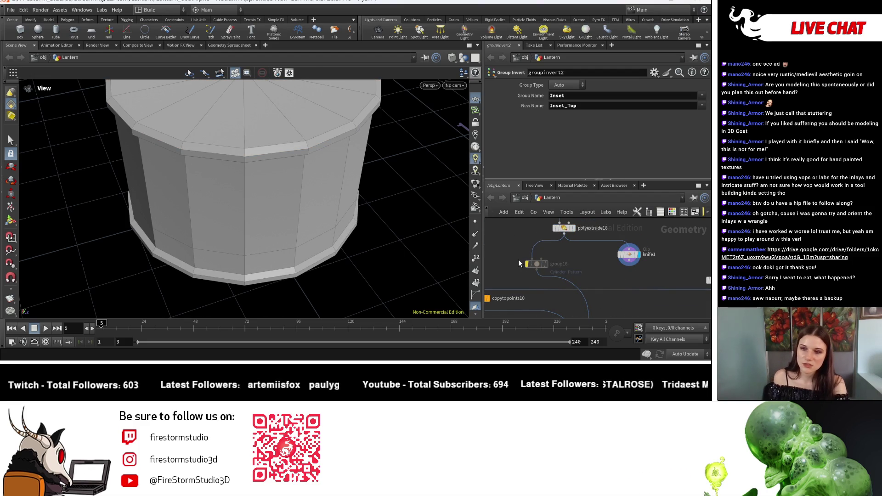
{"action": "middle_click_drag", "start_coordinate": [592, 258], "coordinate": [600, 284]}
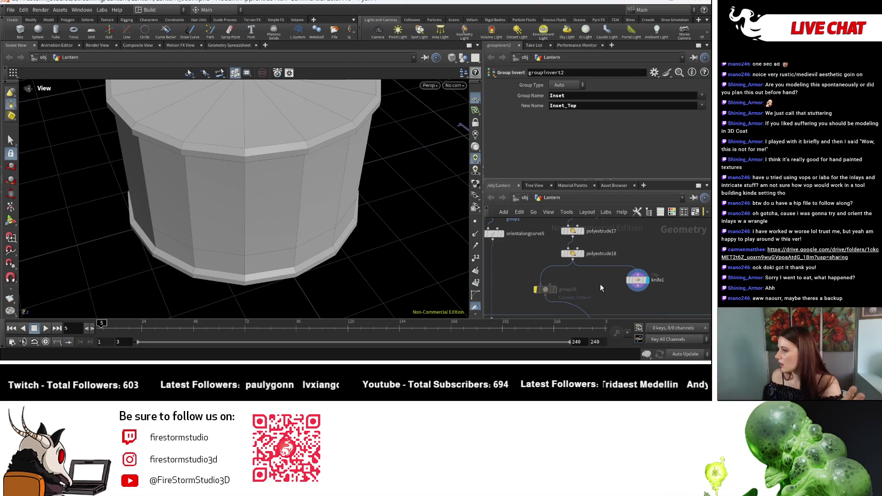
{"action": "key", "text": "Tab"}
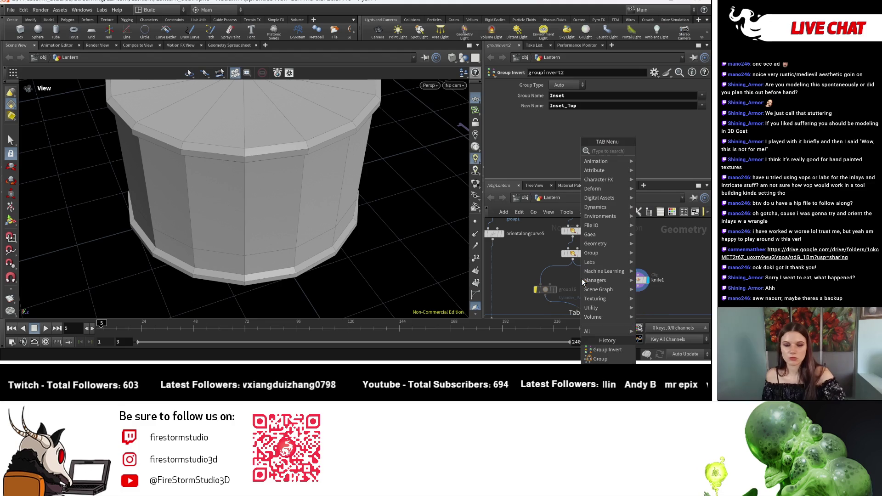
{"action": "type", "text": "extr"}
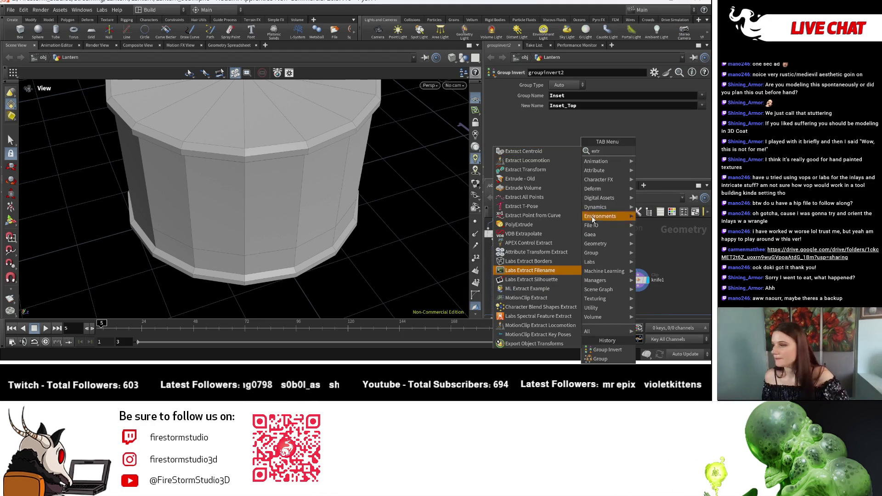
{"action": "left_click", "coordinate": [543, 224]}
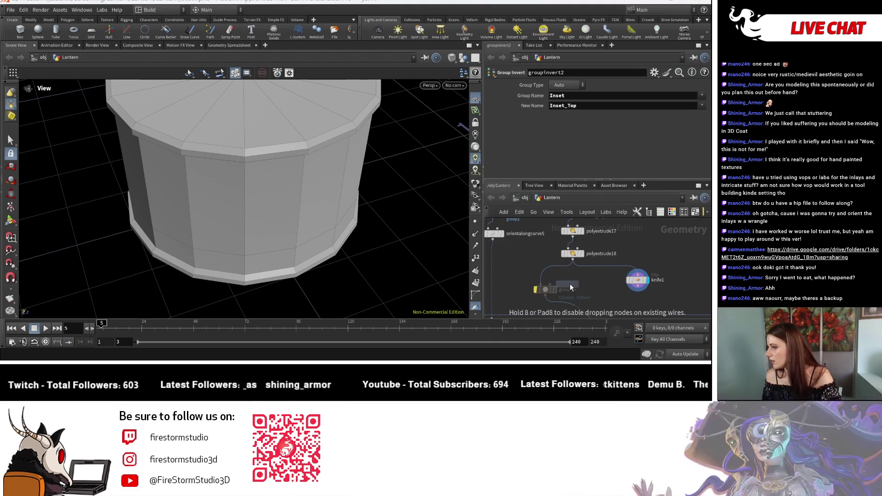
{"action": "left_click", "coordinate": [570, 283]}
{"action": "key", "text": "Delete"}
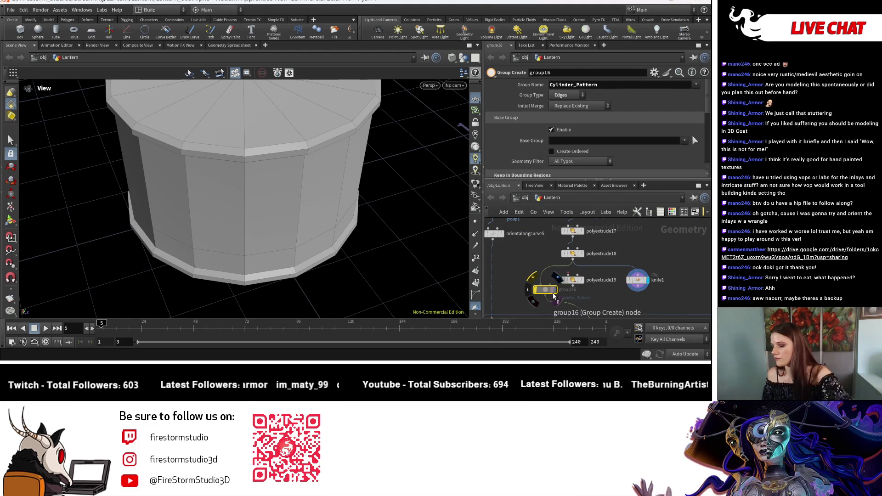
{"action": "left_click_drag", "start_coordinate": [573, 280], "coordinate": [558, 287]}
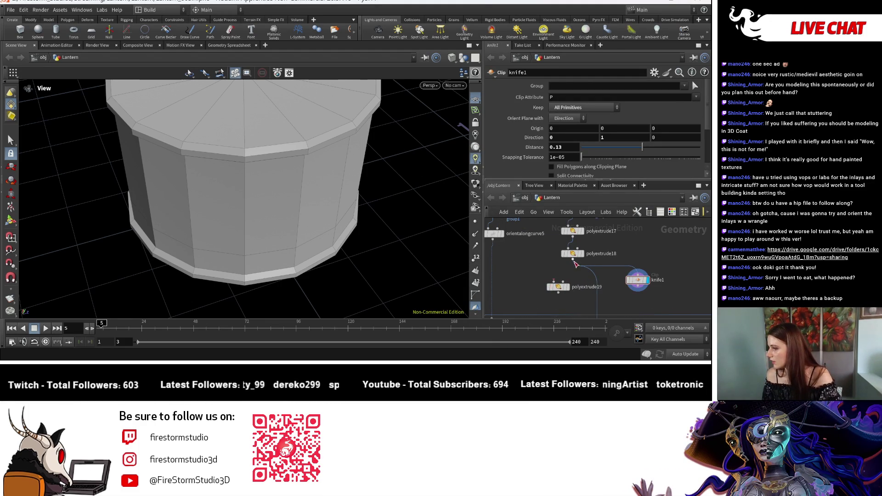
{"action": "left_click", "coordinate": [572, 261]}
{"action": "left_click", "coordinate": [556, 282]}
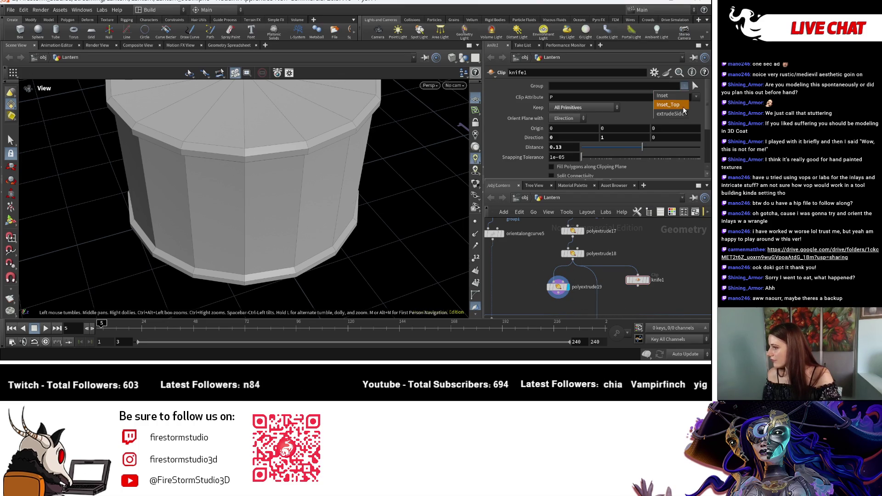
Set polyextrude19's Group to Inset_Top and display its result.
{"action": "left_click", "coordinate": [683, 106]}
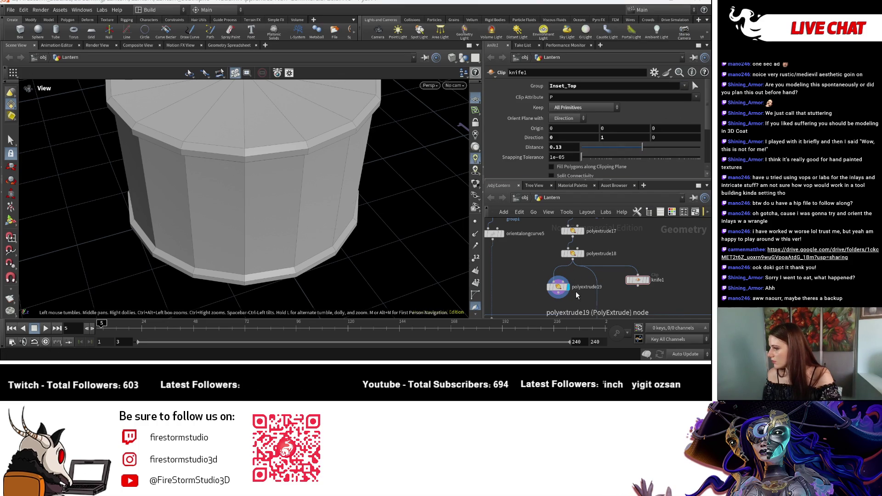
{"action": "left_click", "coordinate": [558, 287]}
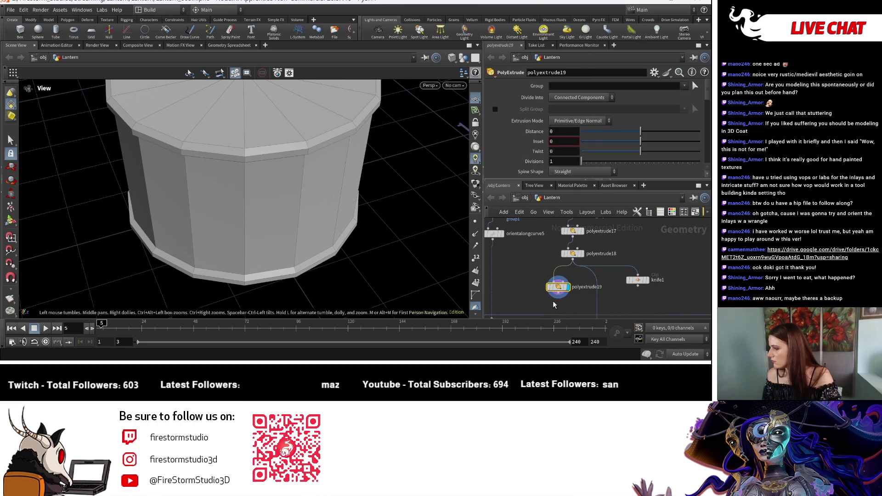
{"action": "key", "text": "ctrl+z"}
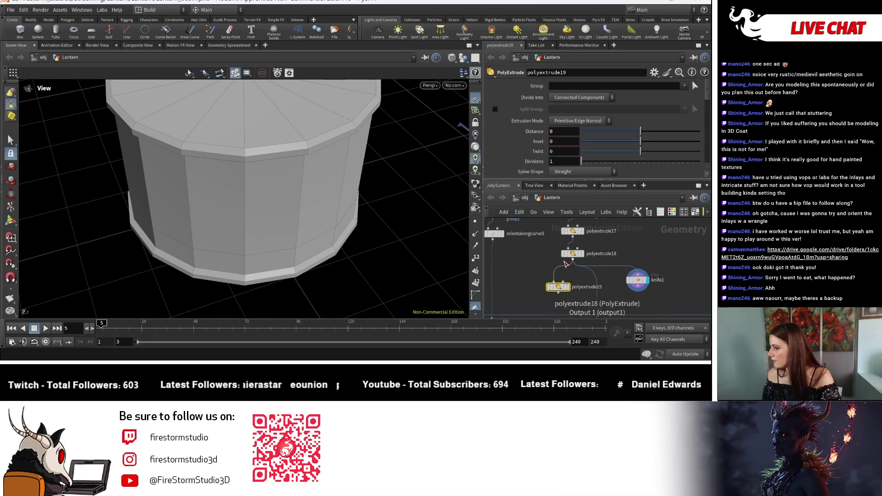
{"action": "left_click", "coordinate": [638, 279]}
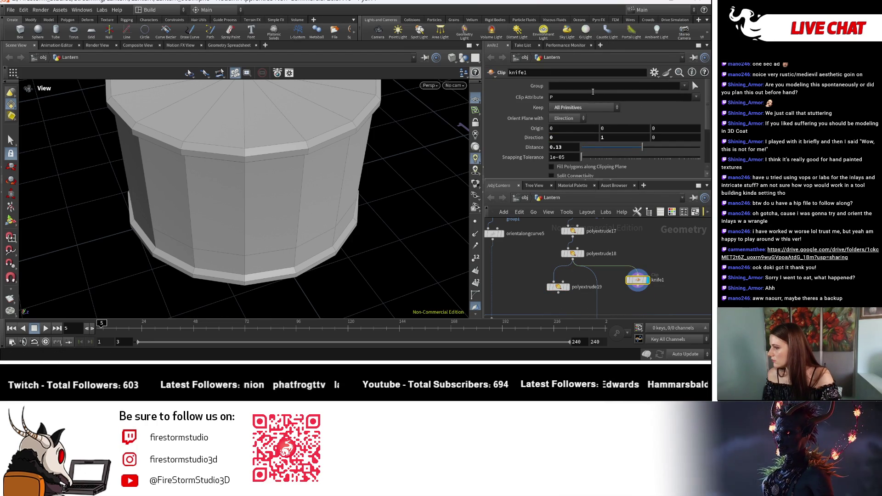
{"action": "left_click", "coordinate": [570, 289]}
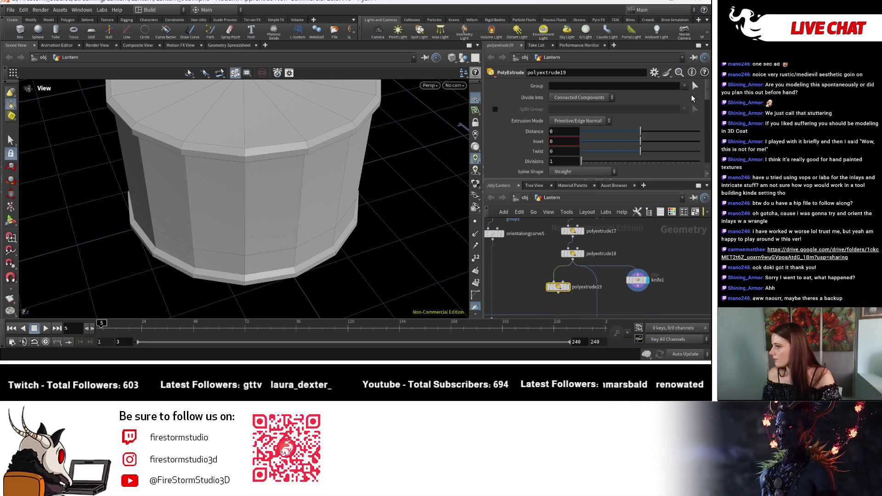
{"action": "left_click", "coordinate": [684, 86]}
{"action": "left_click", "coordinate": [669, 111]}
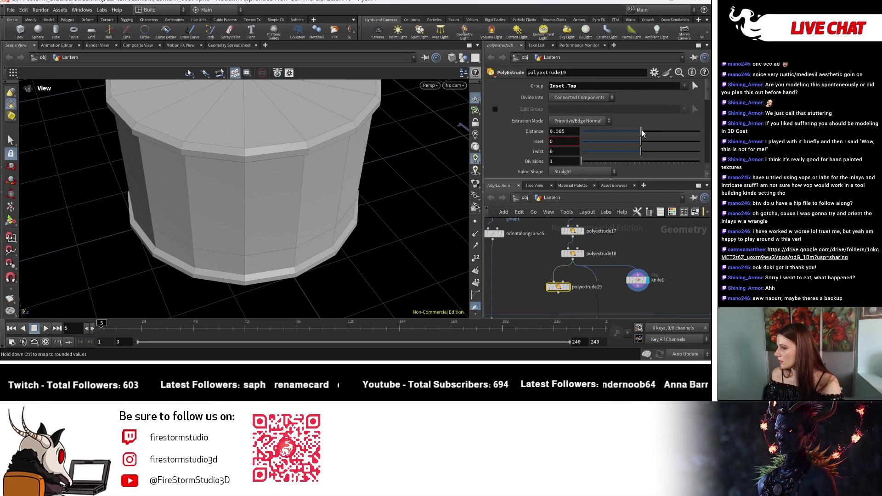
{"action": "left_click", "coordinate": [569, 288]}
{"action": "left_click_drag", "start_coordinate": [407, 173], "coordinate": [414, 197], "text": "alt"}
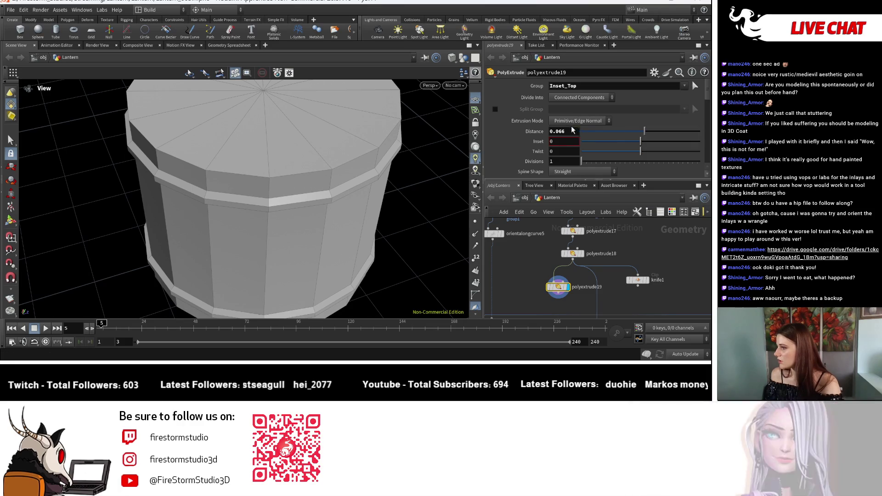
Give polyextrude19 Distance 0, Inset about 0.047, and enable Front Group output.
{"action": "double_click", "coordinate": [559, 131]}
{"action": "type", "text": "0"}
{"action": "key", "text": "Return"}
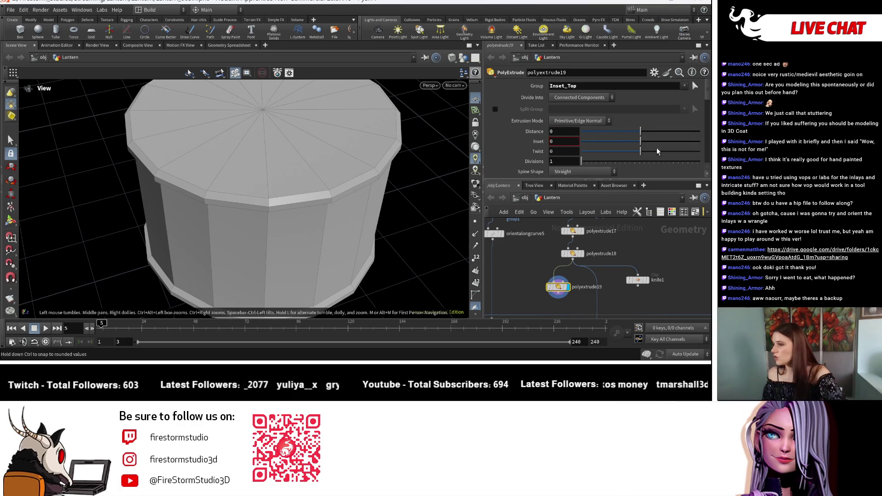
{"action": "left_click_drag", "start_coordinate": [641, 141], "coordinate": [645, 140]}
{"action": "scroll", "coordinate": [578, 157], "scroll_direction": "down", "scroll_amount": 3}
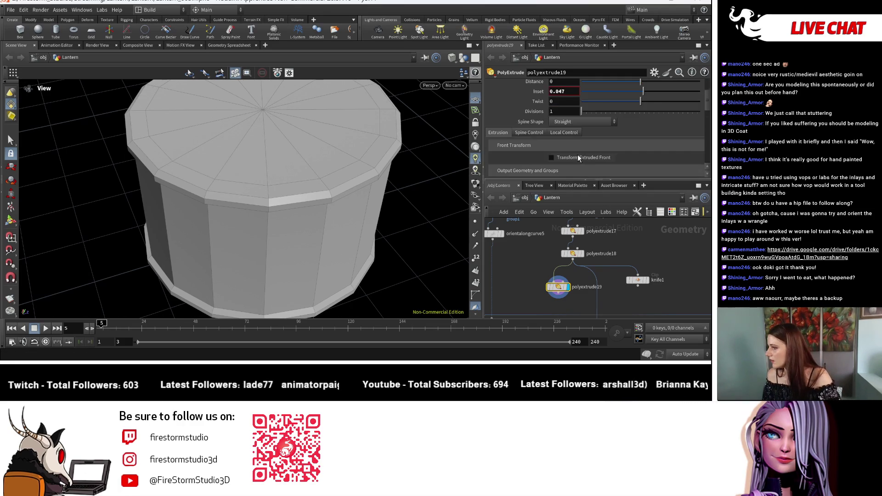
{"action": "scroll", "coordinate": [570, 140], "scroll_direction": "down", "scroll_amount": 3}
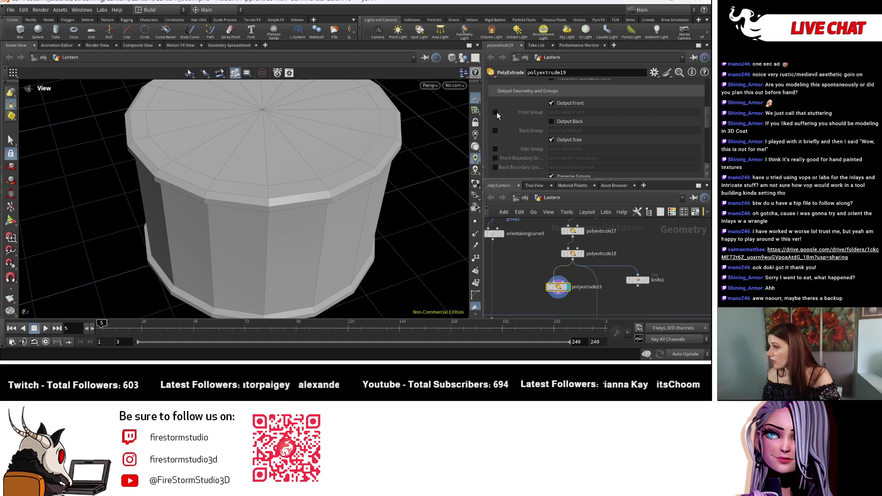
{"action": "left_click", "coordinate": [497, 112]}
{"action": "scroll", "coordinate": [560, 133], "scroll_direction": "down", "scroll_amount": 1}
{"action": "scroll", "coordinate": [560, 136], "scroll_direction": "down", "scroll_amount": 1}
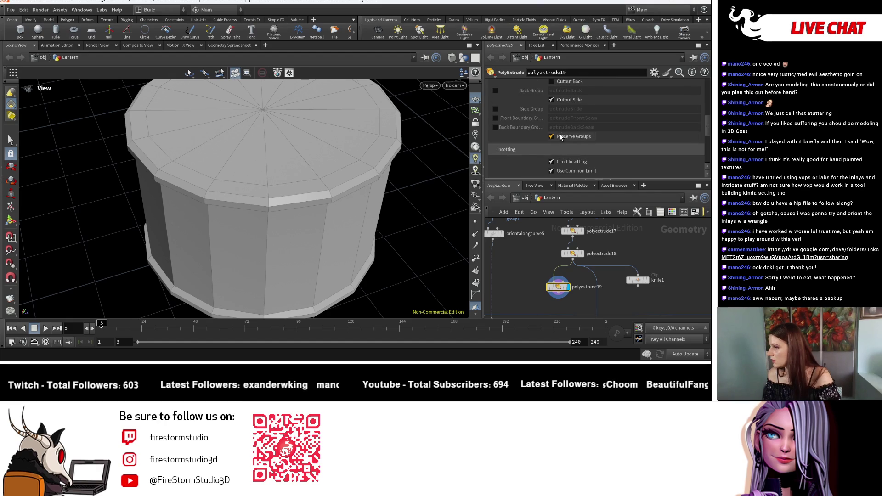
{"action": "middle_click_drag", "start_coordinate": [568, 304], "coordinate": [584, 253]}
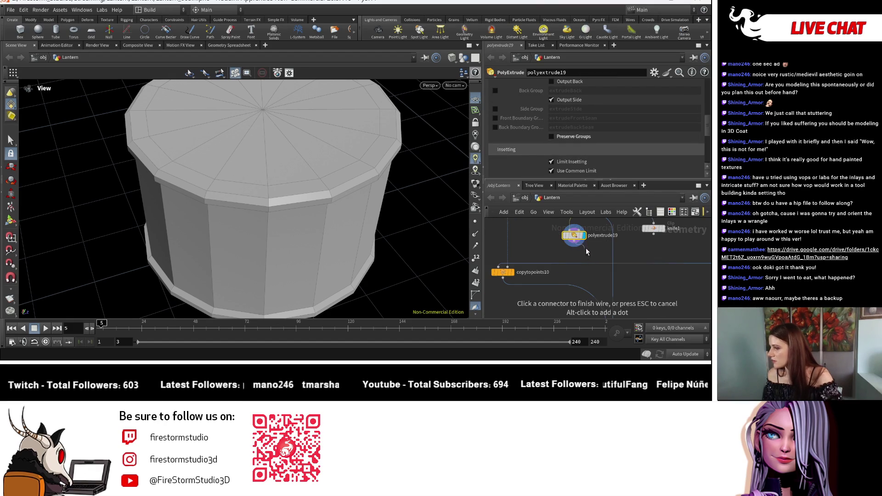
Add polyextrude20 below polyextrude19, group extrudeFront, Distance -0.216 to recess the top.
{"action": "key", "text": "Tab"}
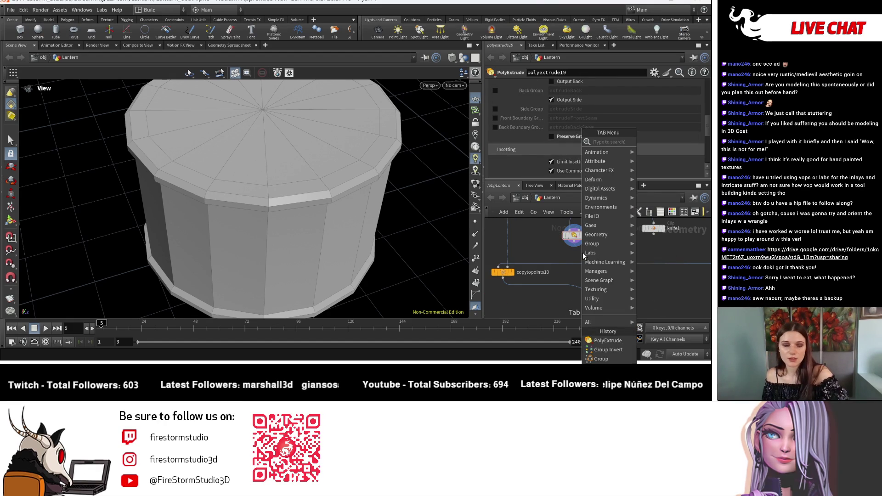
{"action": "type", "text": "ext"}
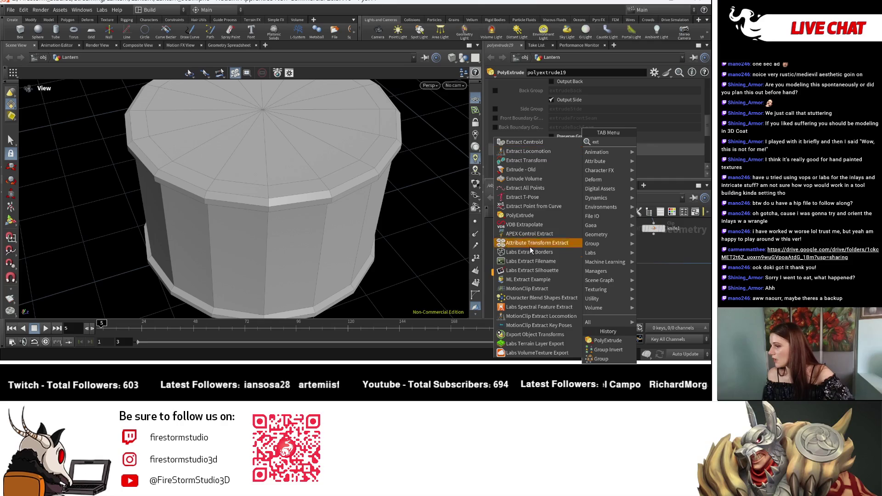
{"action": "left_click", "coordinate": [535, 214]}
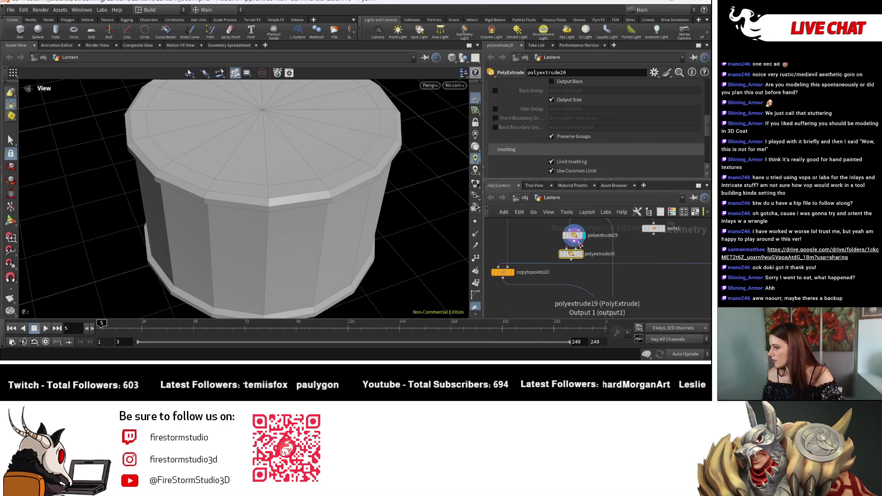
{"action": "left_click", "coordinate": [572, 257]}
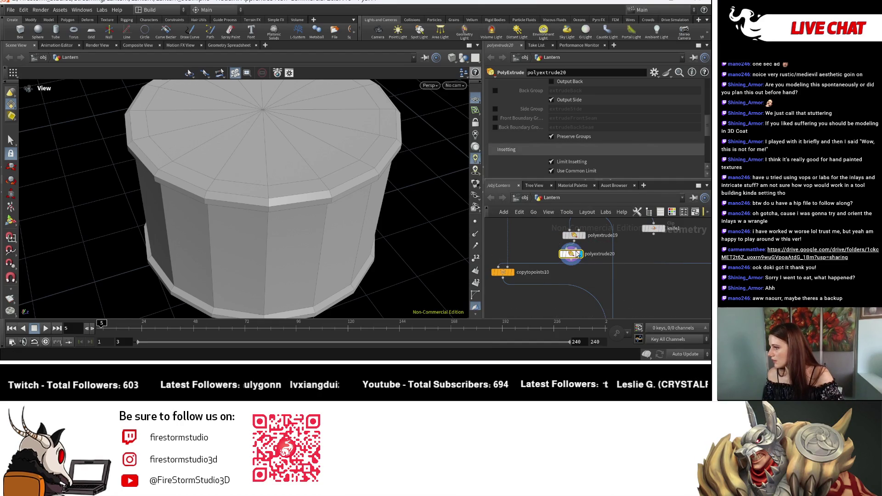
{"action": "scroll", "coordinate": [608, 102], "scroll_direction": "up", "scroll_amount": 5}
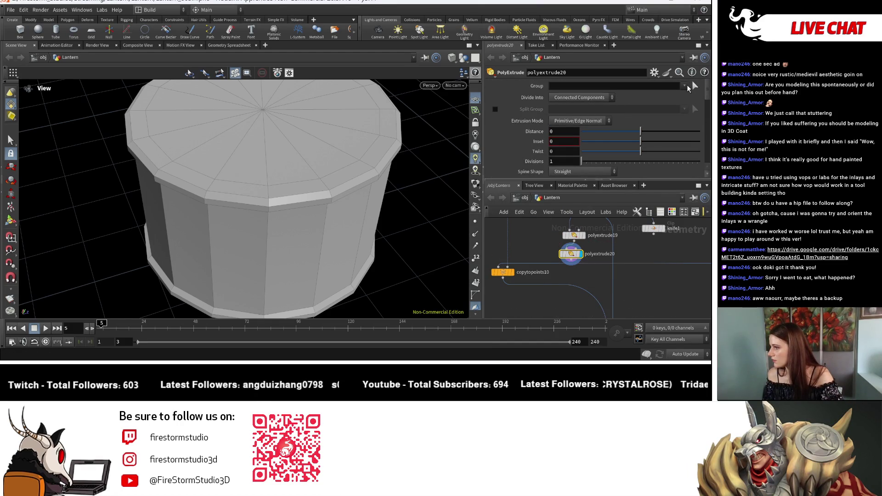
{"action": "left_click", "coordinate": [682, 115]}
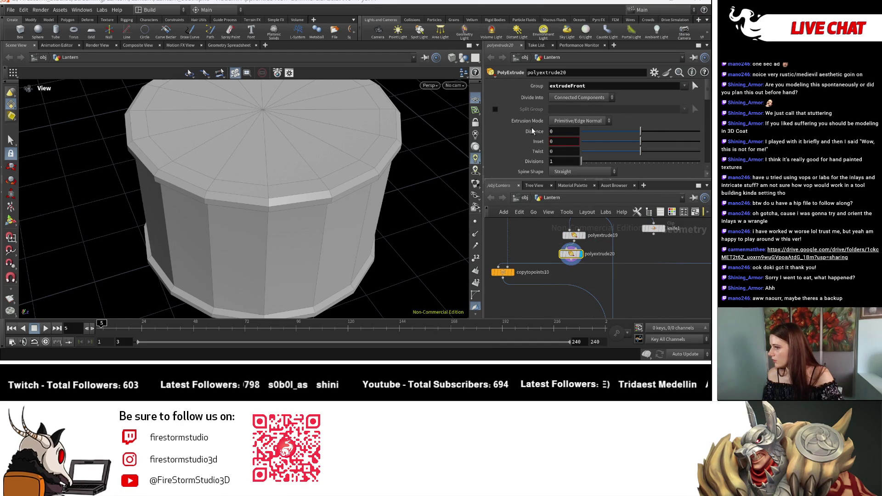
{"action": "left_click_drag", "start_coordinate": [643, 139], "coordinate": [627, 131]}
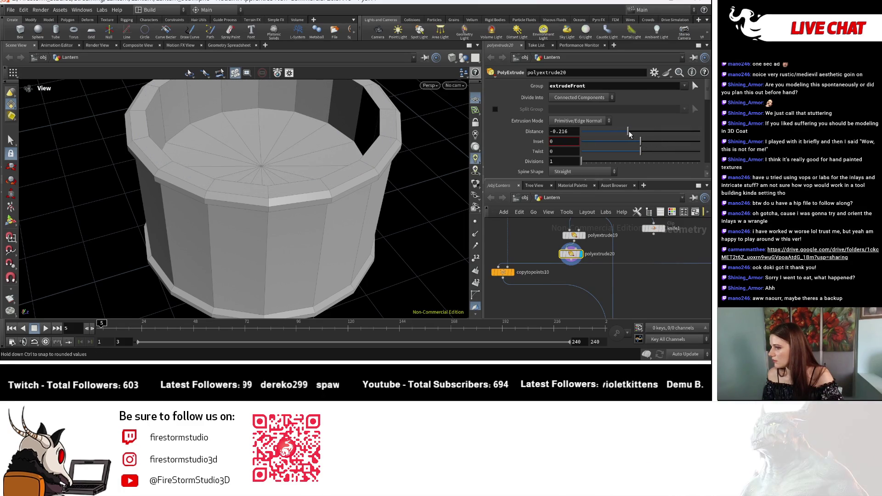
{"action": "left_click_drag", "start_coordinate": [345, 173], "coordinate": [387, 84]}
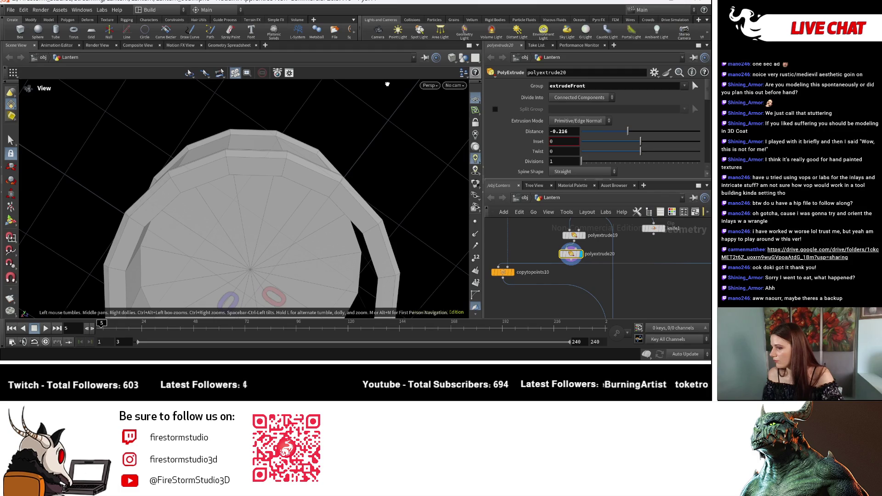
{"action": "mouse_move", "coordinate": [387, 84]}
{"action": "left_mouse_down"}
{"action": "mouse_move", "coordinate": [403, 292]}
{"action": "mouse_move", "coordinate": [406, 282]}
{"action": "left_mouse_up"}
{"action": "scroll", "coordinate": [534, 155], "scroll_direction": "down", "scroll_amount": 3}
{"action": "scroll", "coordinate": [542, 142], "scroll_direction": "down", "scroll_amount": 3}
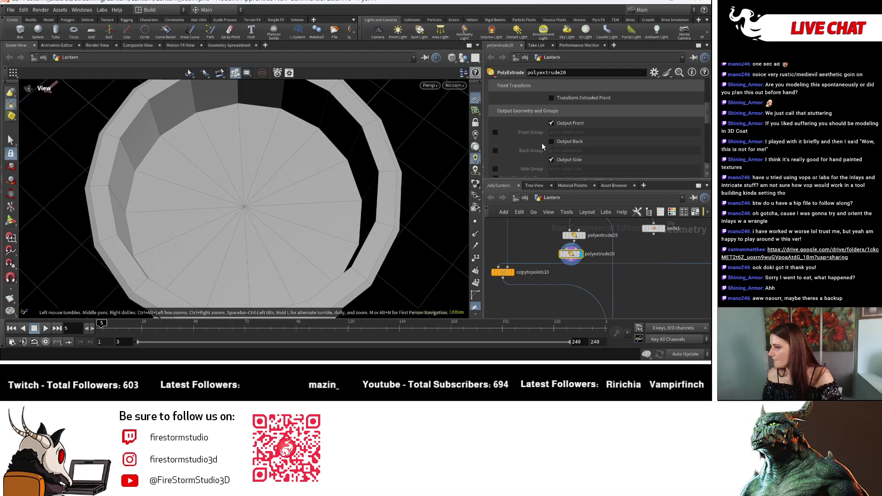
Toggle Output Front off, then undo to restore the recessed top faces and inspect the cup.
{"action": "left_click", "coordinate": [551, 123]}
{"action": "mouse_move", "coordinate": [404, 245]}
{"action": "left_mouse_down"}
{"action": "mouse_move", "coordinate": [330, 181]}
{"action": "mouse_move", "coordinate": [336, 208]}
{"action": "mouse_move", "coordinate": [365, 198]}
{"action": "mouse_move", "coordinate": [390, 108]}
{"action": "mouse_move", "coordinate": [402, 186]}
{"action": "mouse_move", "coordinate": [358, 181]}
{"action": "mouse_move", "coordinate": [352, 130]}
{"action": "mouse_move", "coordinate": [345, 158]}
{"action": "mouse_move", "coordinate": [360, 142]}
{"action": "mouse_move", "coordinate": [351, 212]}
{"action": "mouse_move", "coordinate": [280, 208]}
{"action": "mouse_move", "coordinate": [351, 168]}
{"action": "mouse_move", "coordinate": [354, 151]}
{"action": "left_mouse_up"}
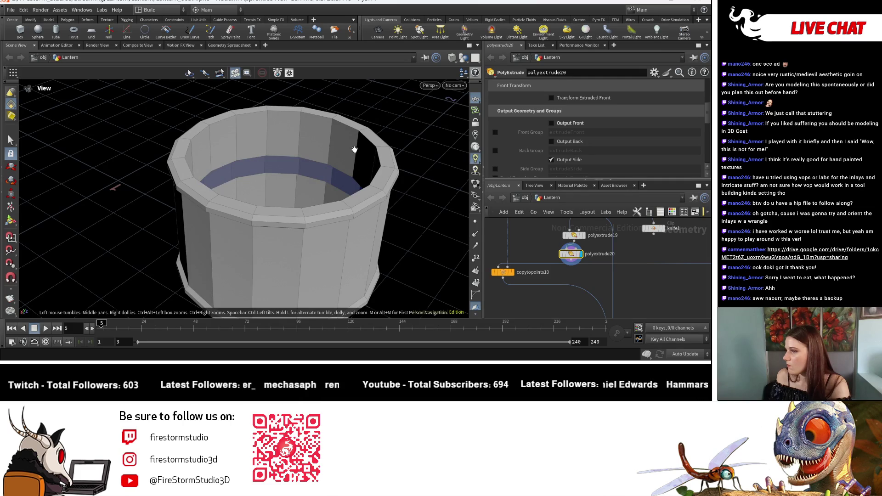
{"action": "key", "text": "ctrl+z"}
{"action": "left_click_drag", "start_coordinate": [341, 185], "coordinate": [345, 203]}
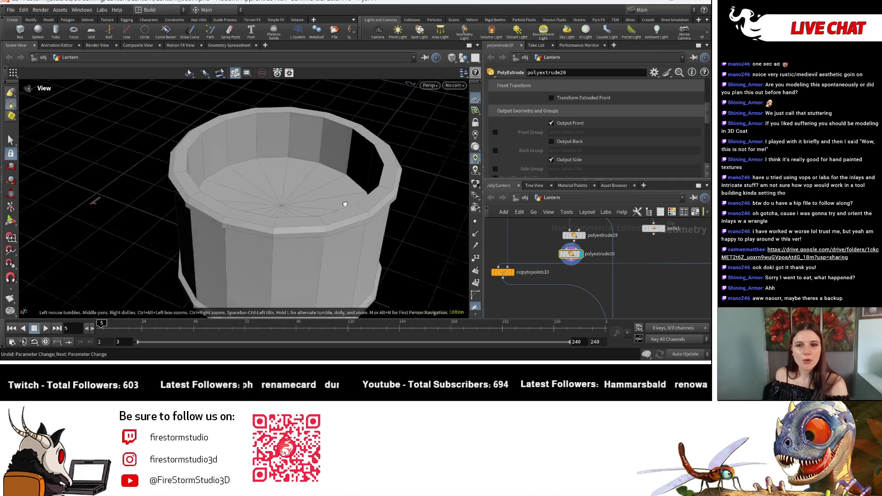
{"action": "right_click_drag", "start_coordinate": [345, 202], "coordinate": [310, 186]}
{"action": "left_click_drag", "start_coordinate": [311, 186], "coordinate": [237, 161]}
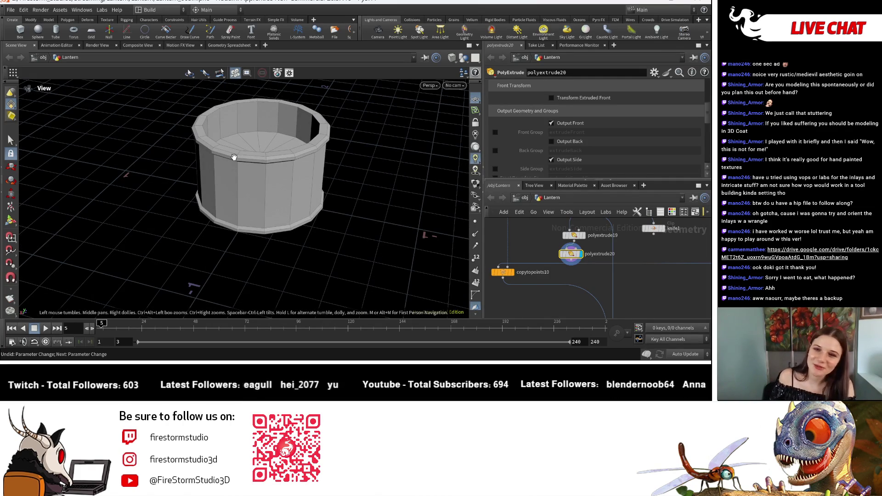
{"action": "mouse_move", "coordinate": [263, 119]}
{"action": "left_mouse_down"}
{"action": "mouse_move", "coordinate": [259, 104]}
{"action": "mouse_move", "coordinate": [289, 173]}
{"action": "left_mouse_up"}
{"action": "scroll", "coordinate": [543, 256], "scroll_direction": "up", "scroll_amount": 2}
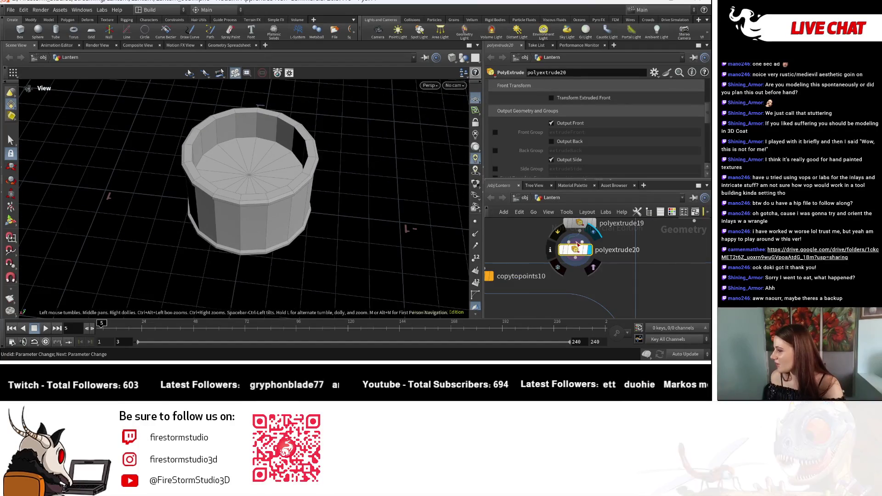
{"action": "scroll", "coordinate": [571, 118], "scroll_direction": "up", "scroll_amount": 5}
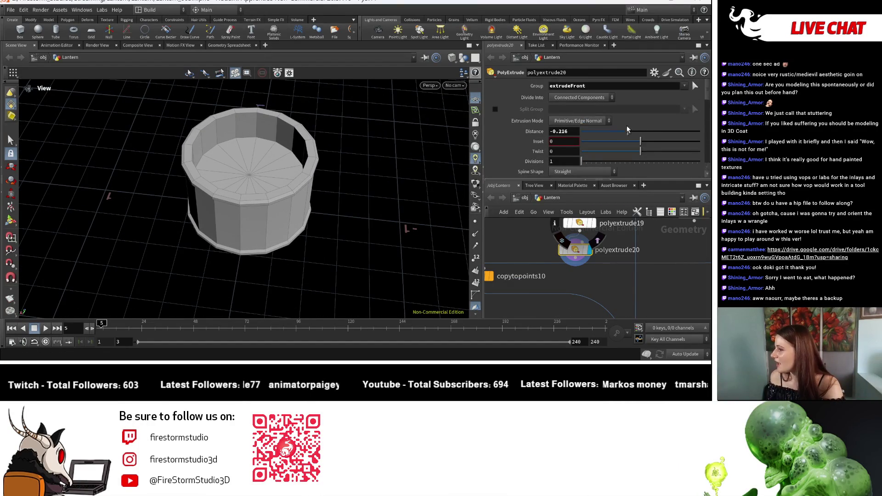
Deepen polyextrude20's Distance to -0.258 and reposition the knife1 node.
{"action": "left_click_drag", "start_coordinate": [626, 134], "coordinate": [626, 135]}
{"action": "left_click_drag", "start_coordinate": [275, 206], "coordinate": [276, 165]}
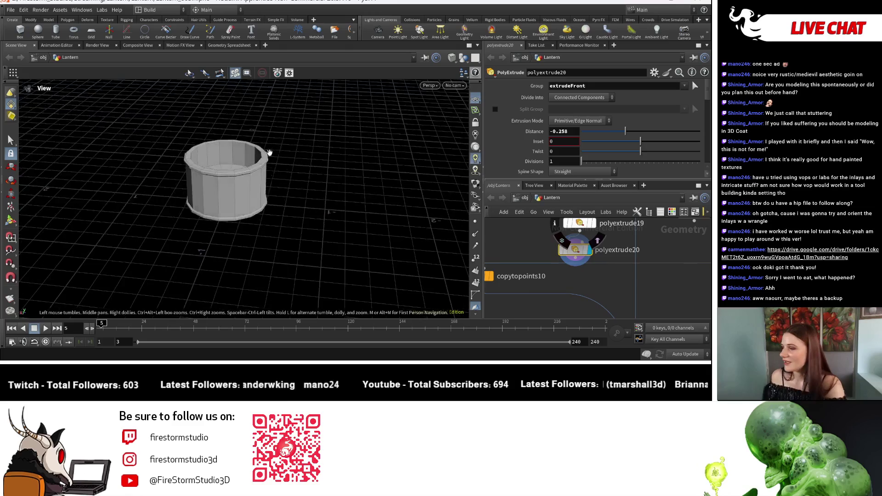
{"action": "scroll", "coordinate": [564, 246], "scroll_direction": "down", "scroll_amount": 3}
{"action": "scroll", "coordinate": [564, 246], "scroll_direction": "down", "scroll_amount": 3}
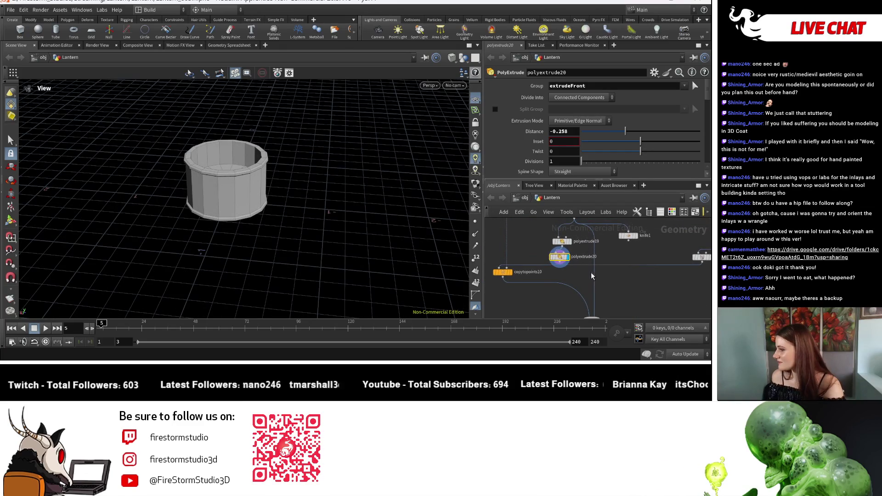
{"action": "scroll", "coordinate": [638, 306], "scroll_direction": "down", "scroll_amount": 2}
{"action": "scroll", "coordinate": [639, 306], "scroll_direction": "up", "scroll_amount": 2}
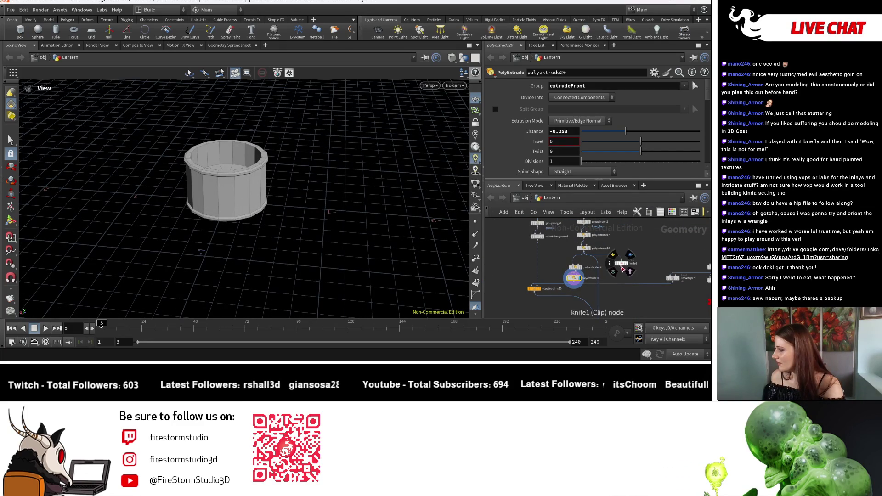
{"action": "left_click_drag", "start_coordinate": [622, 268], "coordinate": [541, 261]}
{"action": "scroll", "coordinate": [549, 263], "scroll_direction": "up", "scroll_amount": 5}
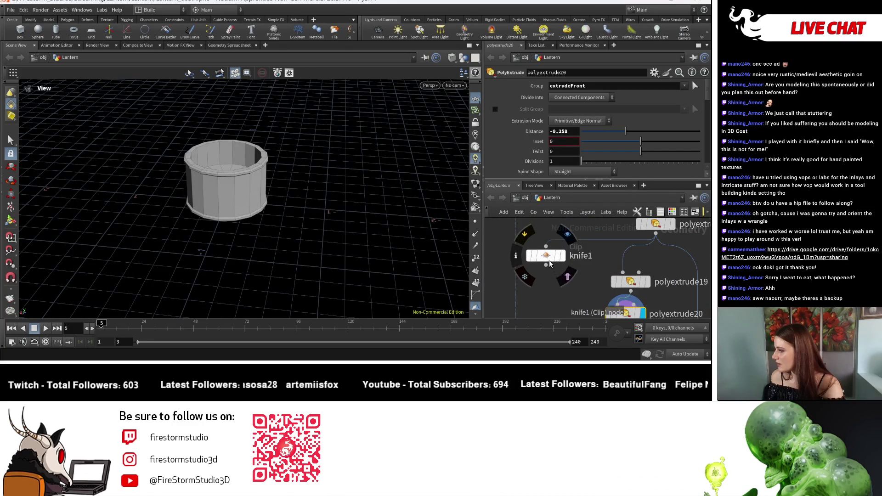
Enable the Clipped Edges output group on the knife1 clip node.
{"action": "left_click", "coordinate": [563, 261]}
{"action": "scroll", "coordinate": [591, 146], "scroll_direction": "down", "scroll_amount": 2}
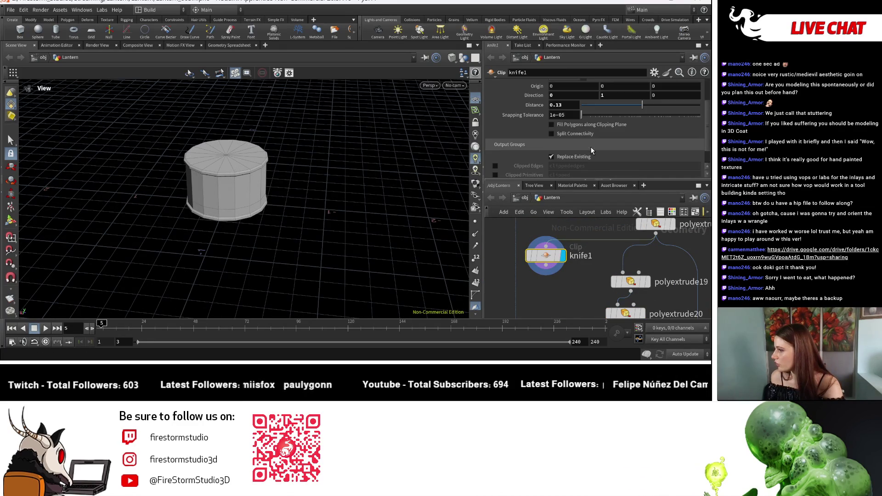
{"action": "scroll", "coordinate": [587, 148], "scroll_direction": "down", "scroll_amount": 2}
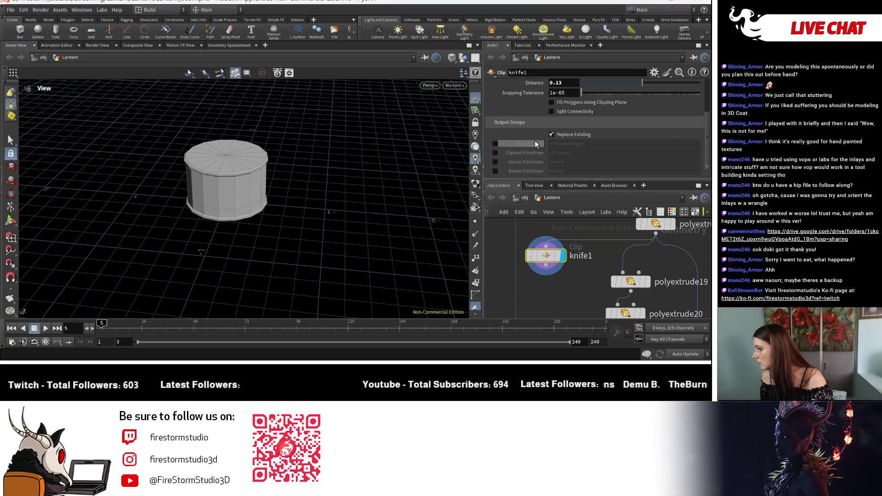
{"action": "left_click", "coordinate": [494, 144]}
{"action": "scroll", "coordinate": [577, 281], "scroll_direction": "down", "scroll_amount": 2}
{"action": "scroll", "coordinate": [597, 262], "scroll_direction": "down", "scroll_amount": 2}
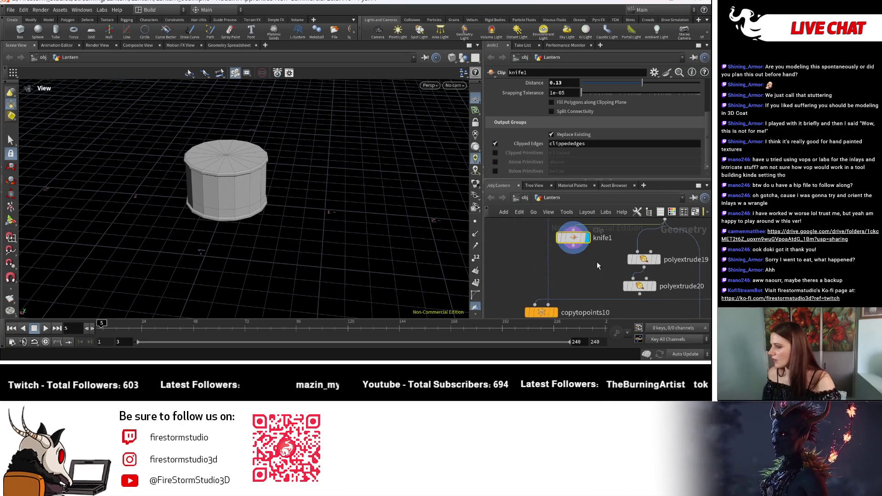
{"action": "scroll", "coordinate": [581, 269], "scroll_direction": "down", "scroll_amount": 2}
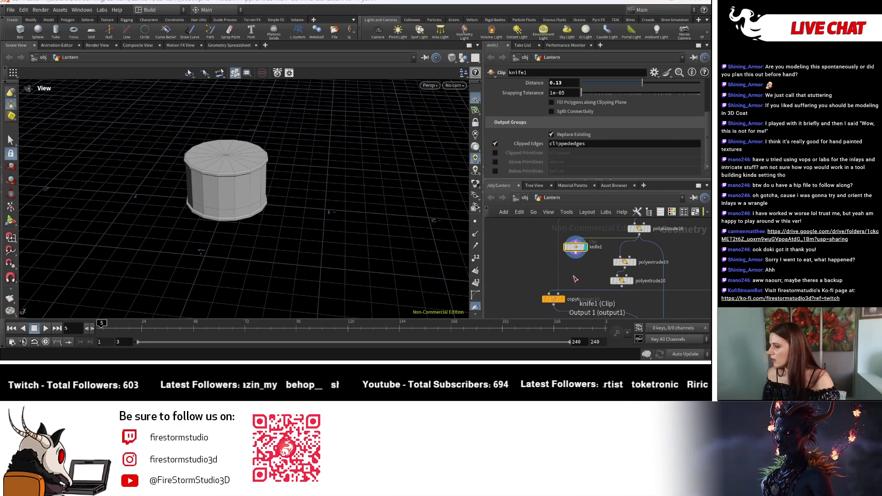
{"action": "middle_click_drag", "start_coordinate": [577, 266], "coordinate": [577, 283]}
{"action": "scroll", "coordinate": [577, 279], "scroll_direction": "down", "scroll_amount": 1}
{"action": "scroll", "coordinate": [572, 270], "scroll_direction": "down", "scroll_amount": 1}
{"action": "scroll", "coordinate": [567, 259], "scroll_direction": "down", "scroll_amount": 1}
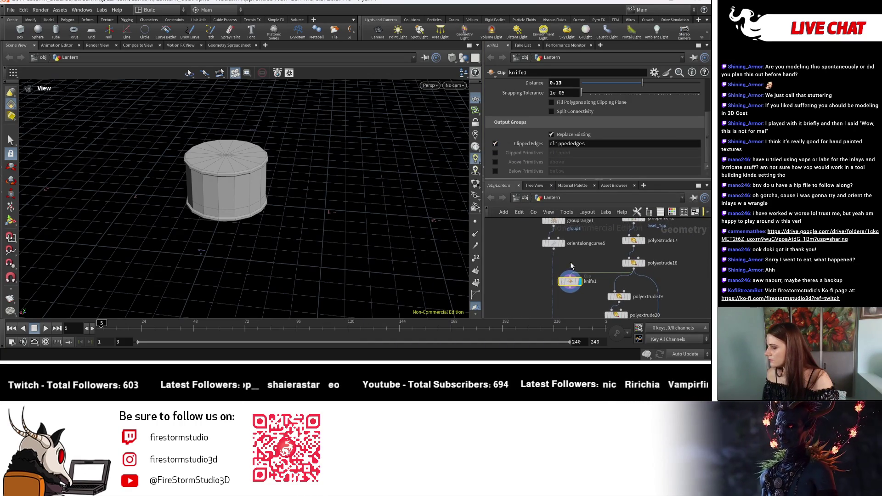
{"action": "scroll", "coordinate": [560, 248], "scroll_direction": "down", "scroll_amount": 1}
Rearrange the curve-conversion nodes beneath knife1 and select curvefromedges3.
{"action": "middle_click_drag", "start_coordinate": [558, 245], "coordinate": [507, 270]}
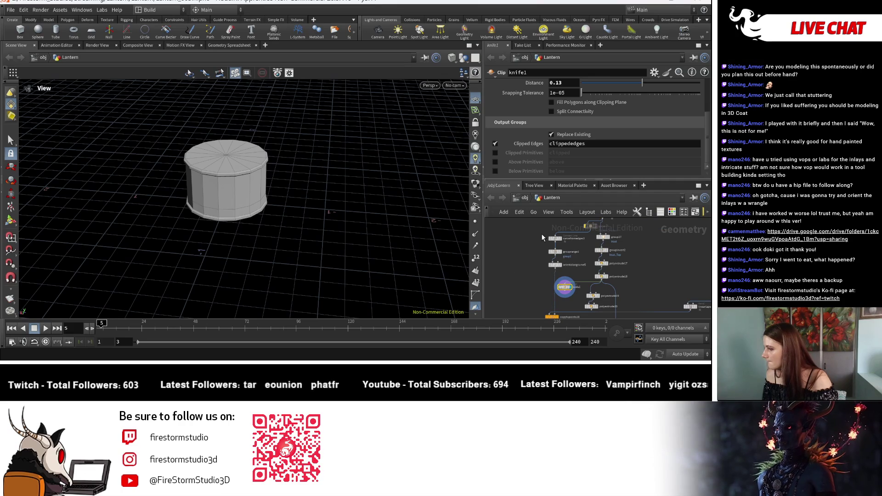
{"action": "left_click_drag", "start_coordinate": [555, 265], "coordinate": [507, 304]}
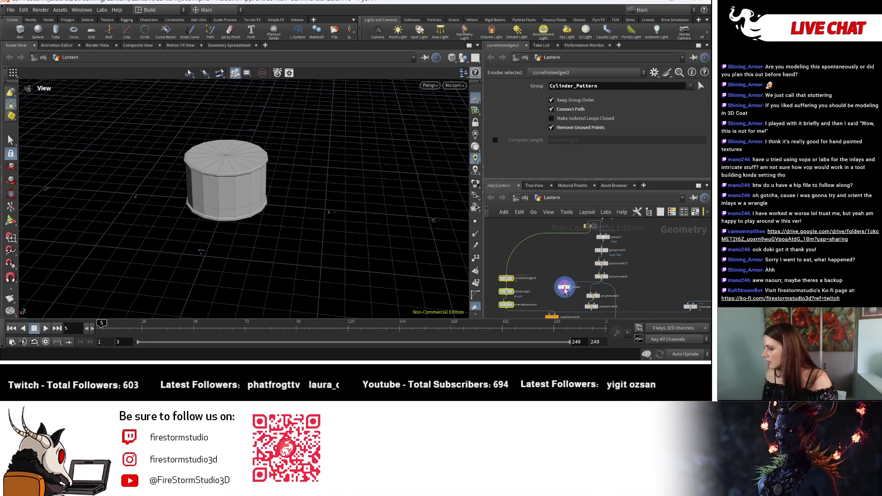
{"action": "left_click_drag", "start_coordinate": [553, 284], "coordinate": [503, 260]}
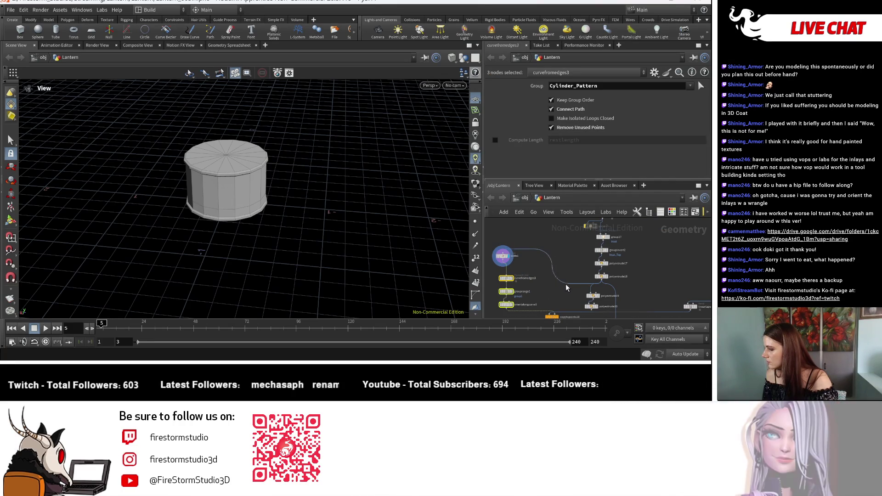
{"action": "left_click", "coordinate": [508, 278]}
{"action": "scroll", "coordinate": [578, 270], "scroll_direction": "up", "scroll_amount": 2}
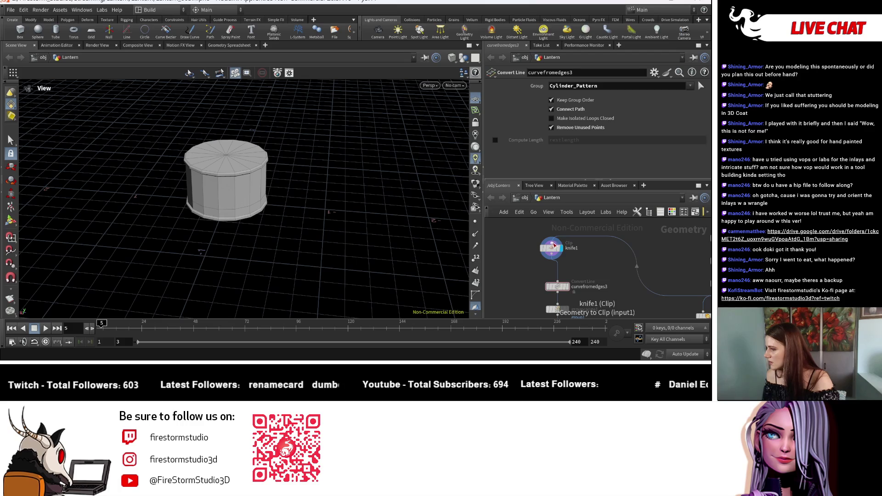
Make curvefromedges3 convert only the clippededges group instead of Cylinder_Pattern, leaving one ring line.
{"action": "left_click", "coordinate": [551, 247]}
{"action": "left_click", "coordinate": [569, 292]}
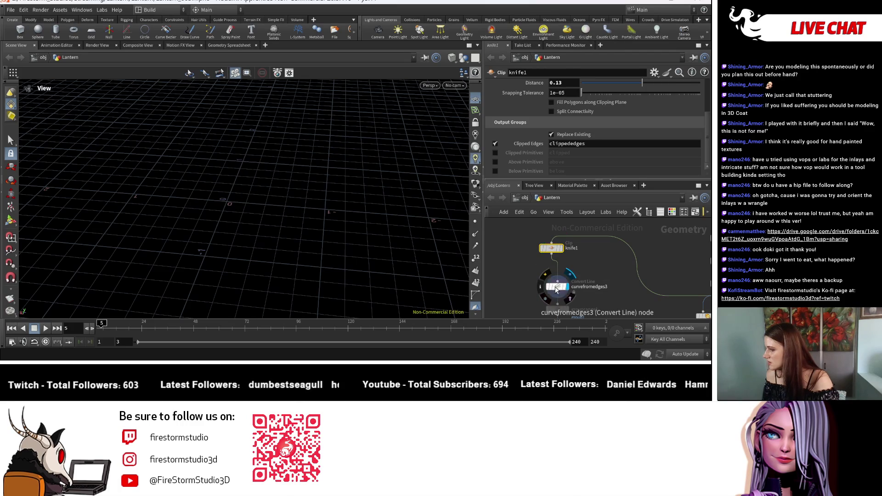
{"action": "left_click", "coordinate": [692, 85]}
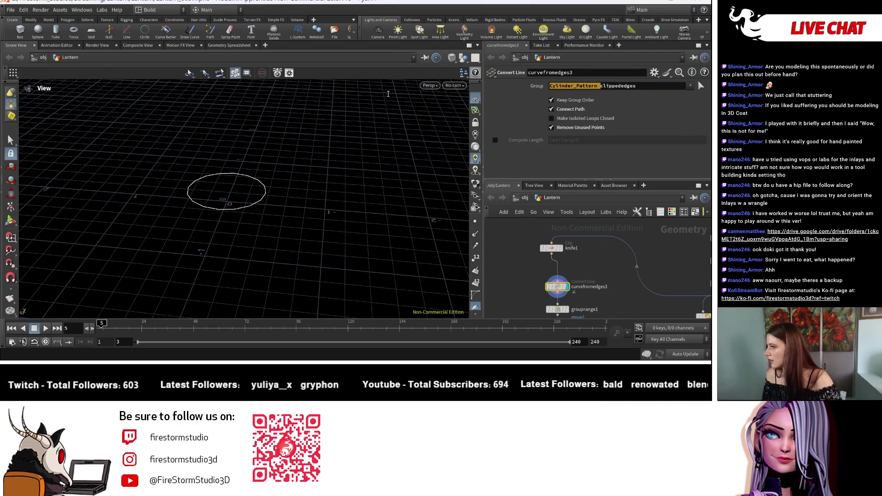
{"action": "key", "text": "BackSpace"}
{"action": "left_click_drag", "start_coordinate": [259, 246], "coordinate": [274, 207]}
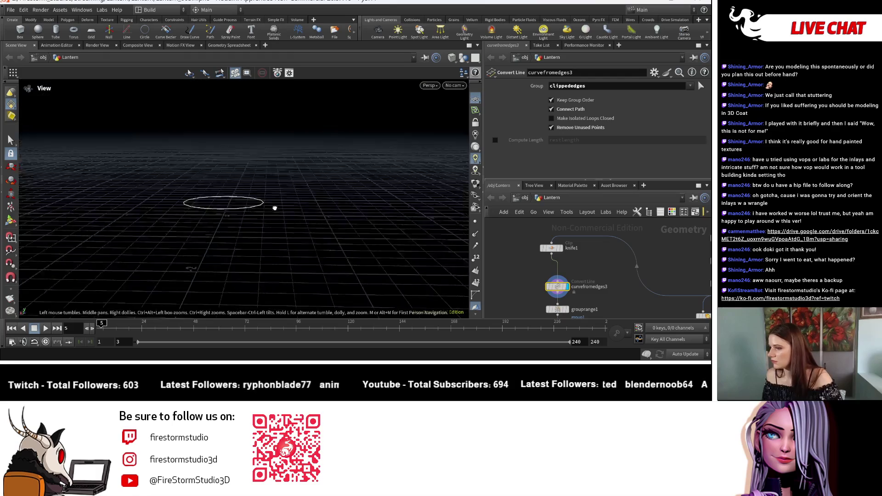
{"action": "mouse_move", "coordinate": [571, 312]}
{"action": "middle_mouse_down"}
{"action": "mouse_move", "coordinate": [572, 264]}
{"action": "mouse_move", "coordinate": [605, 234]}
{"action": "middle_mouse_up"}
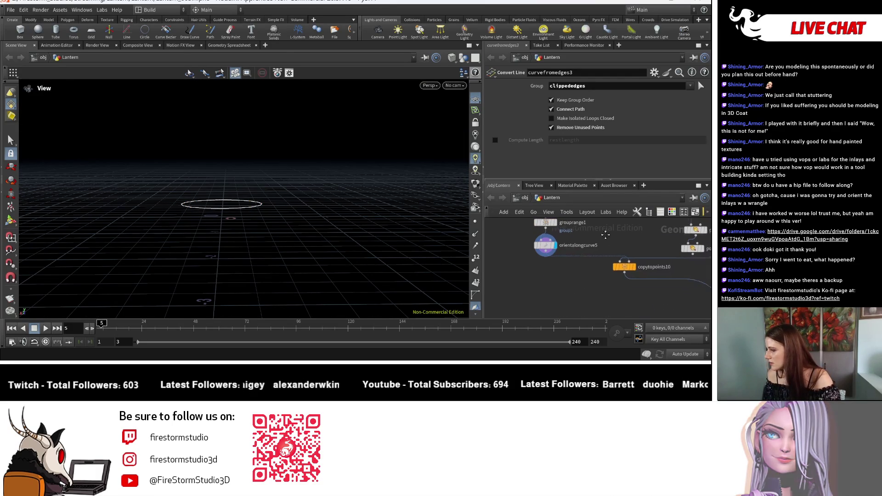
Display copytopoints10's patterned band, inspect it from several angles, then select grouprange1.
{"action": "left_click", "coordinate": [627, 266]}
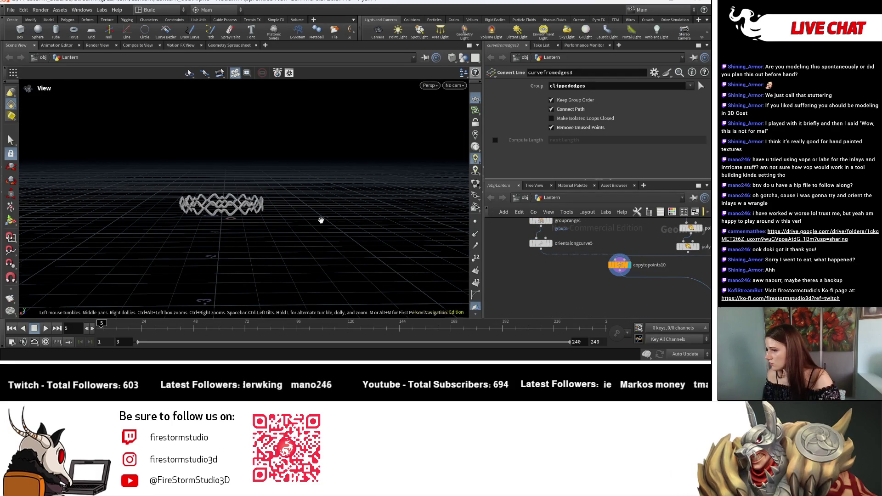
{"action": "left_click_drag", "start_coordinate": [321, 220], "coordinate": [358, 280]}
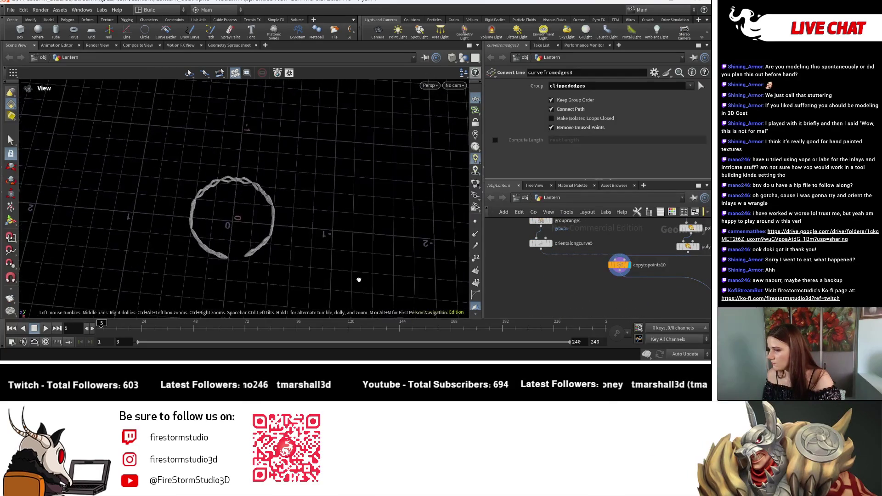
{"action": "left_click_drag", "start_coordinate": [323, 273], "coordinate": [292, 172]}
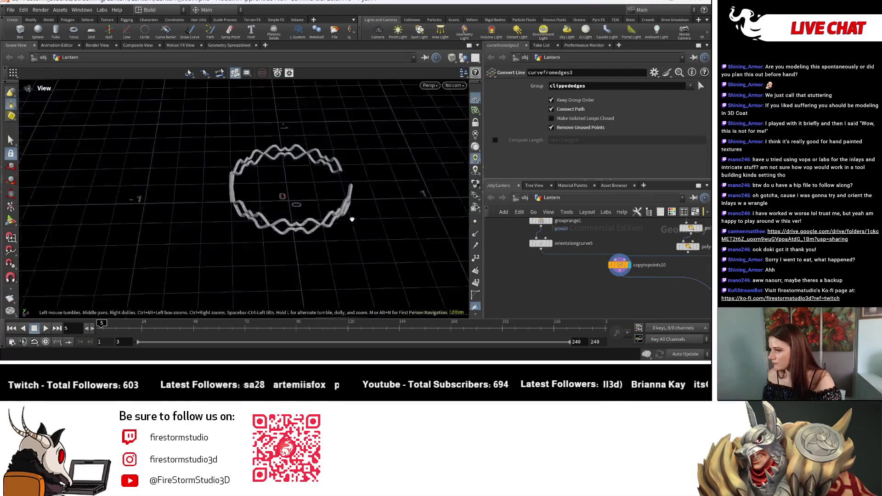
{"action": "left_click_drag", "start_coordinate": [293, 172], "coordinate": [485, 247]}
{"action": "middle_click_drag", "start_coordinate": [486, 247], "coordinate": [506, 288]}
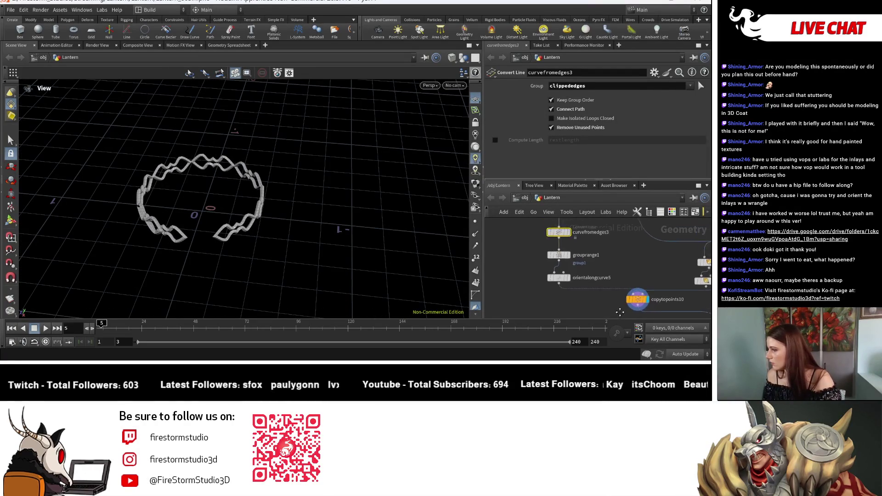
{"action": "left_click", "coordinate": [570, 260]}
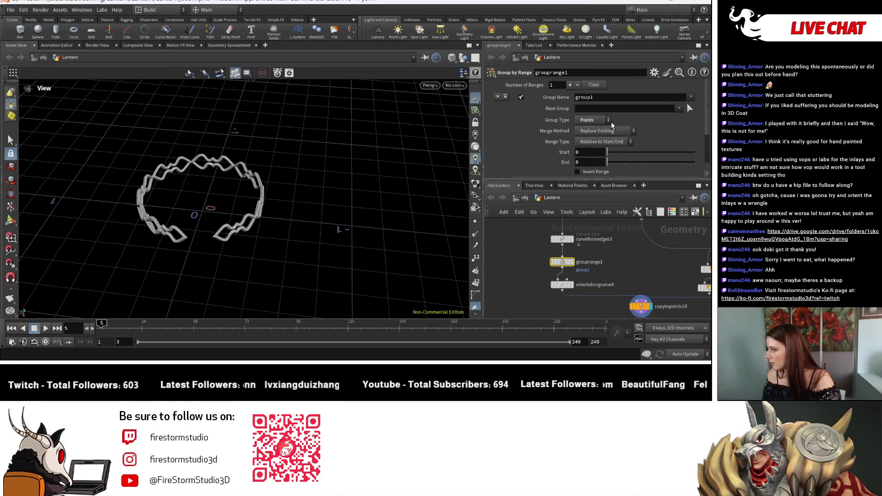
{"action": "scroll", "coordinate": [615, 167], "scroll_direction": "down", "scroll_amount": 2}
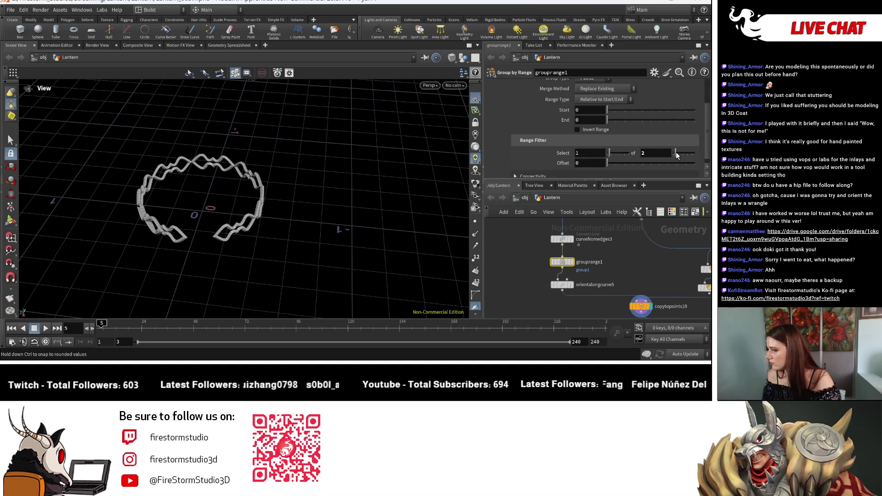
Show point display and view grouprange1's circle curve from above.
{"action": "left_click", "coordinate": [475, 221]}
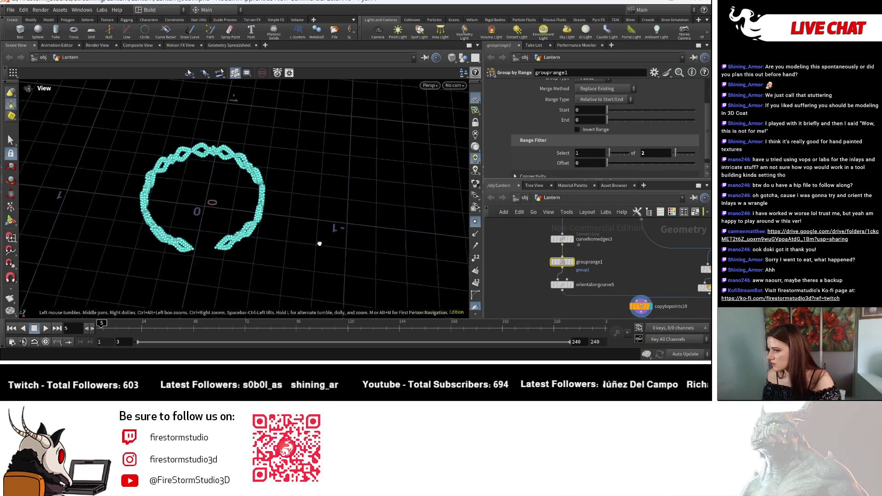
{"action": "left_click", "coordinate": [572, 262]}
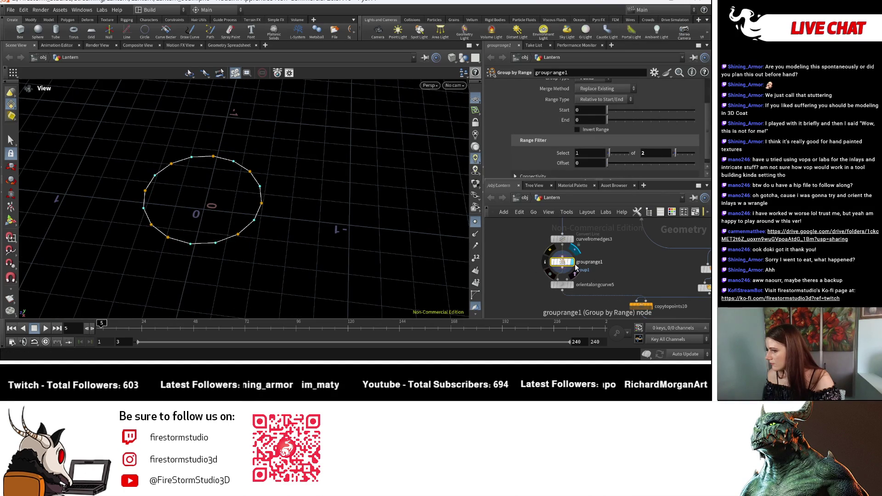
{"action": "mouse_move", "coordinate": [335, 227]}
{"action": "left_mouse_down"}
{"action": "mouse_move", "coordinate": [287, 248]}
{"action": "mouse_move", "coordinate": [292, 260]}
{"action": "left_mouse_up"}
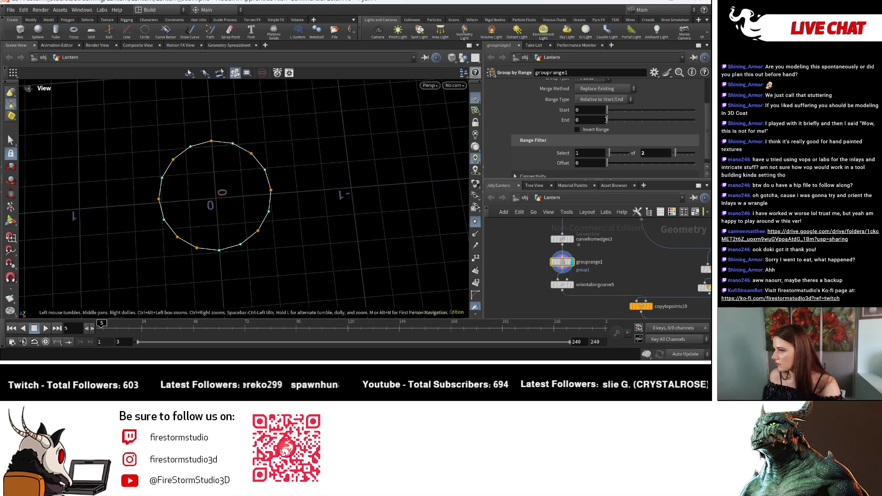
{"action": "scroll", "coordinate": [618, 141], "scroll_direction": "down", "scroll_amount": 1}
Set grouprange1's Range Filter to select 1 of every 2 points.
{"action": "left_click_drag", "start_coordinate": [611, 155], "coordinate": [614, 154]}
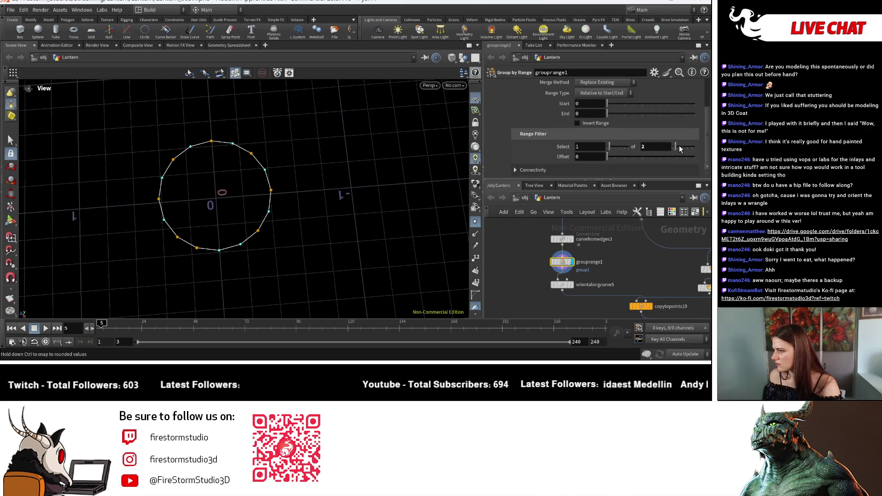
{"action": "left_click_drag", "start_coordinate": [680, 145], "coordinate": [677, 147]}
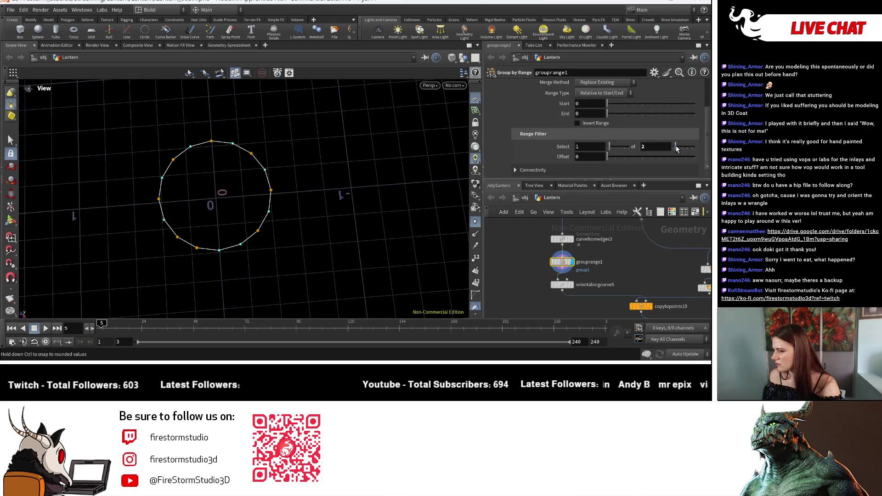
{"action": "left_click_drag", "start_coordinate": [238, 222], "coordinate": [262, 191]}
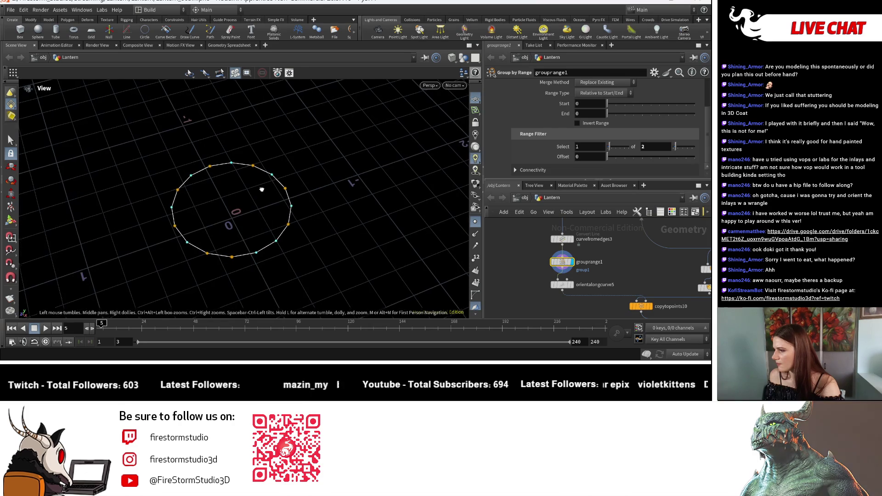
{"action": "scroll", "coordinate": [590, 255], "scroll_direction": "up", "scroll_amount": 3}
Add a Fuse node below curvefromedges3.
{"action": "left_click_drag", "start_coordinate": [556, 250], "coordinate": [543, 250]}
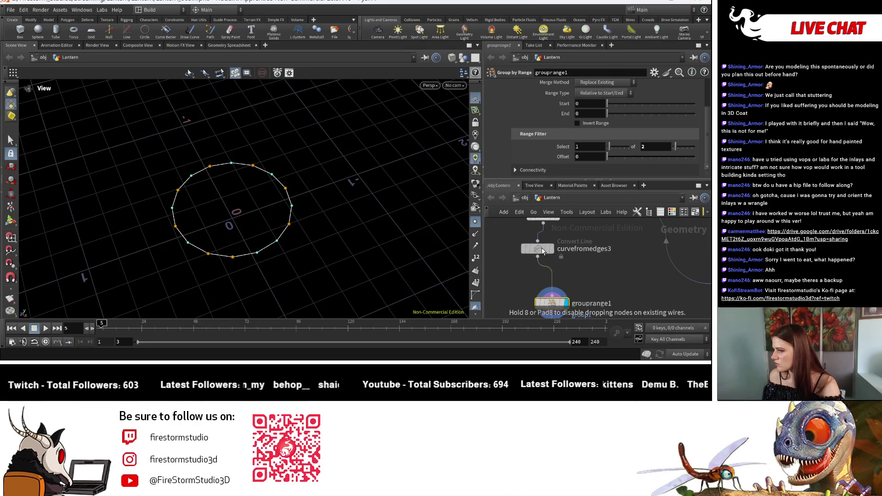
{"action": "middle_click_drag", "start_coordinate": [596, 265], "coordinate": [585, 278]}
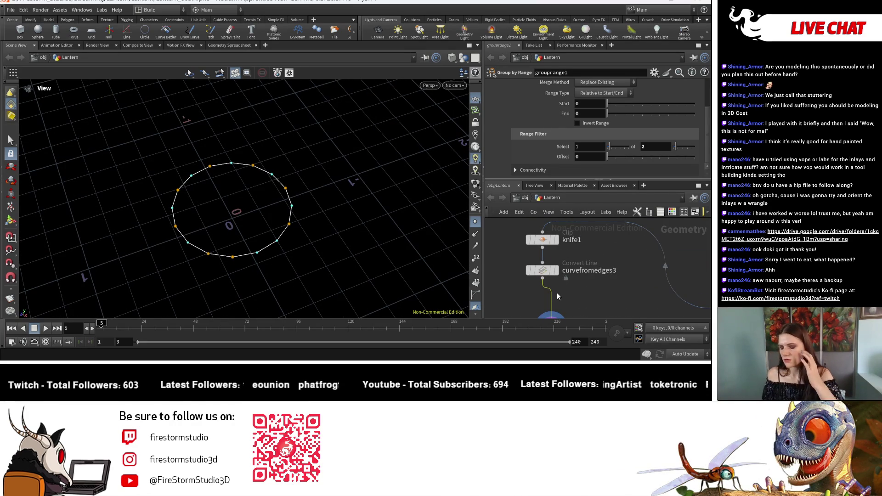
{"action": "key", "text": "Tab"}
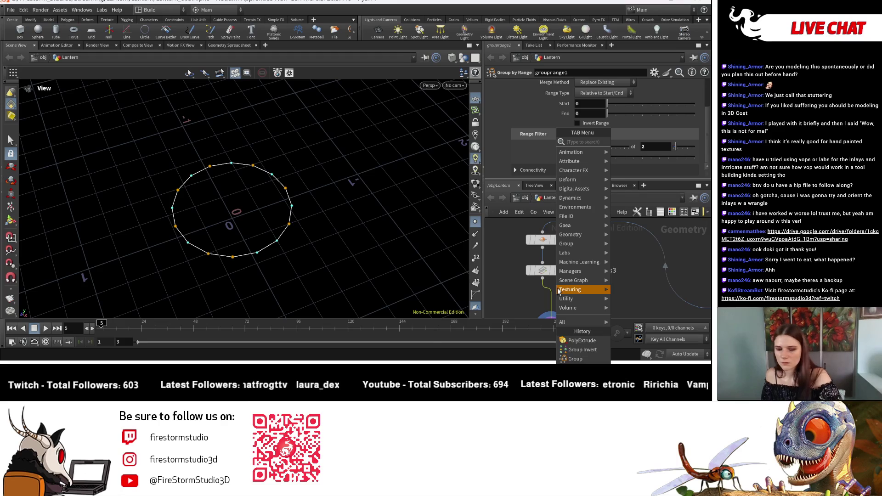
{"action": "type", "text": "fuse"}
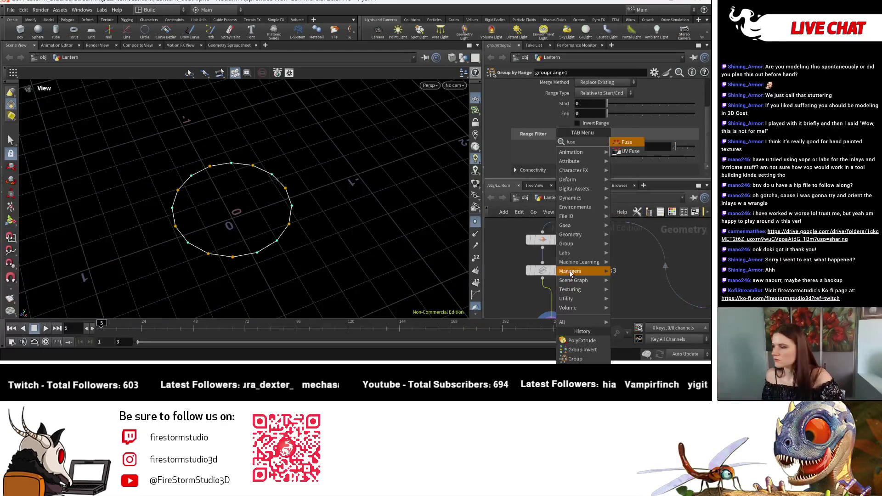
{"action": "left_click", "coordinate": [635, 147]}
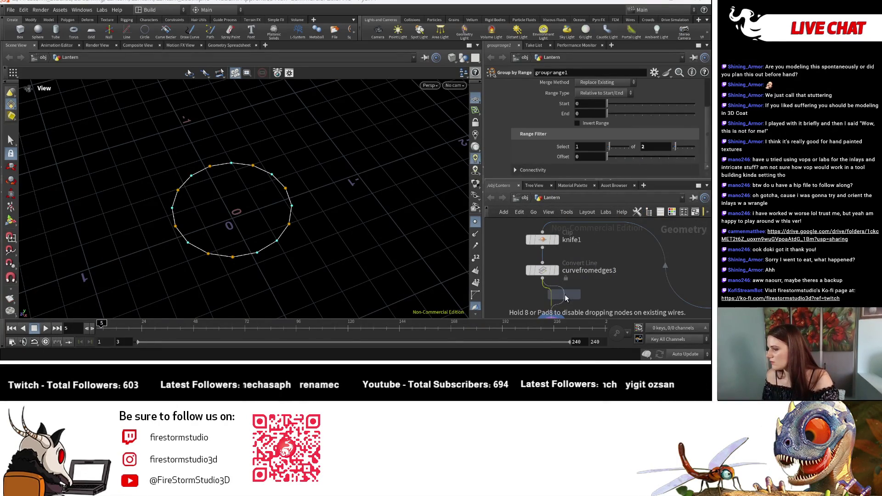
{"action": "left_click", "coordinate": [576, 312]}
Delete the fuse3 node and show grouprange1's parameters over the network.
{"action": "middle_click_drag", "start_coordinate": [572, 321], "coordinate": [571, 279]}
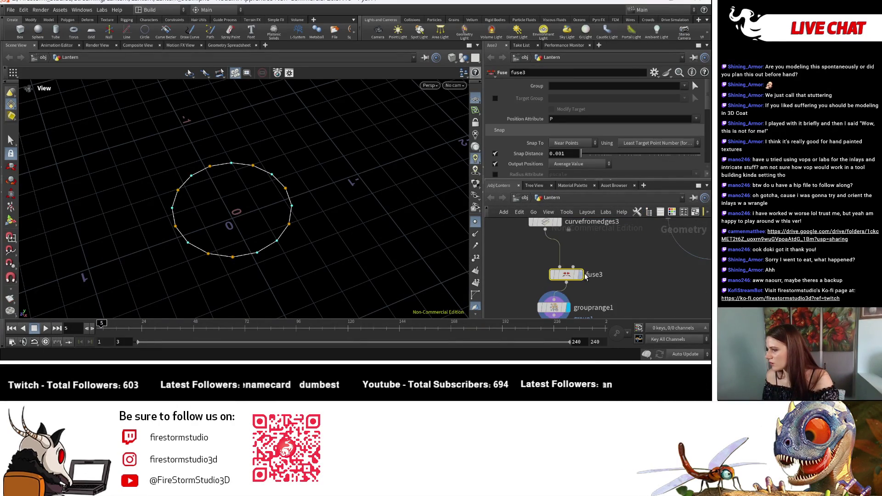
{"action": "key", "text": "Delete"}
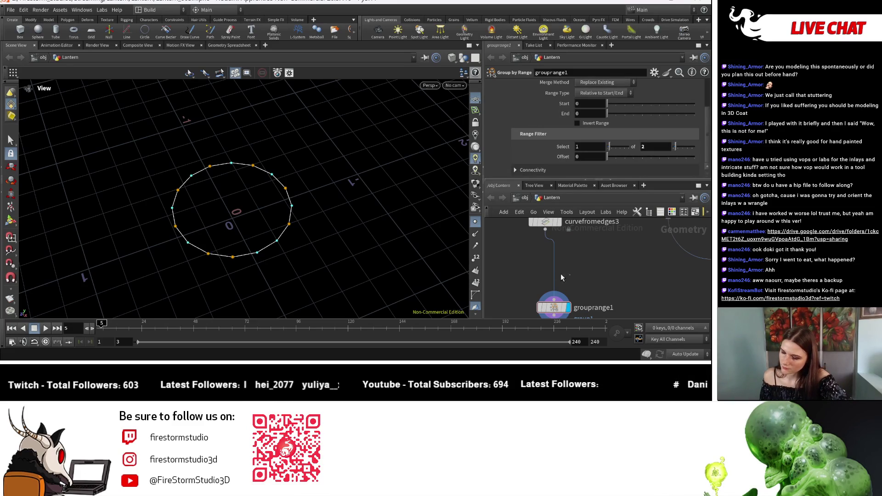
{"action": "key", "text": "p"}
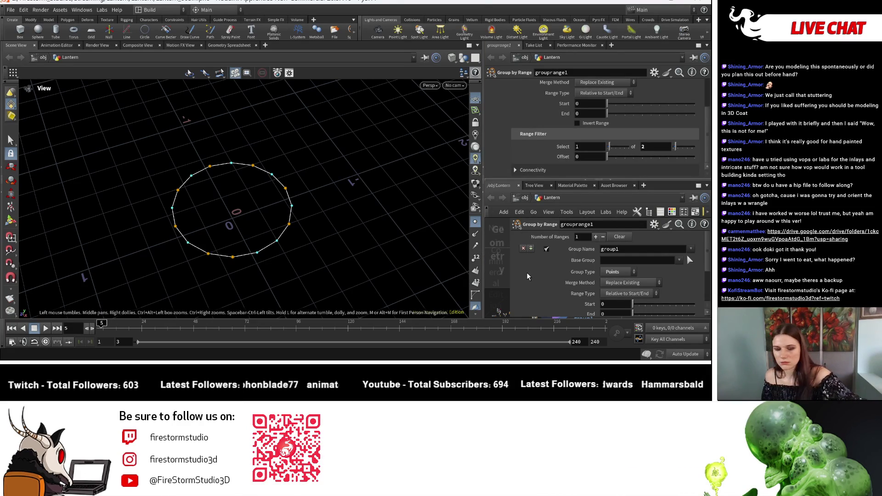
Place a PolyPatch node near grouprange1 from the Tab menu.
{"action": "key", "text": "p"}
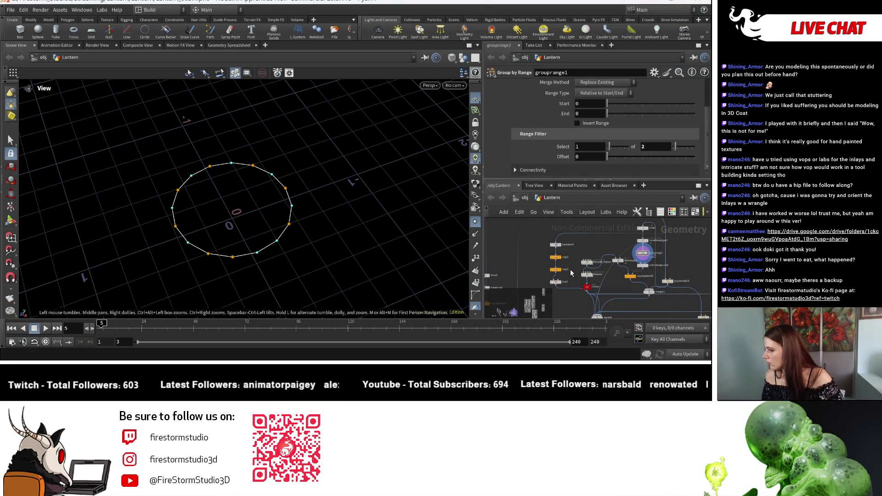
{"action": "scroll", "coordinate": [573, 309], "scroll_direction": "down", "scroll_amount": 3}
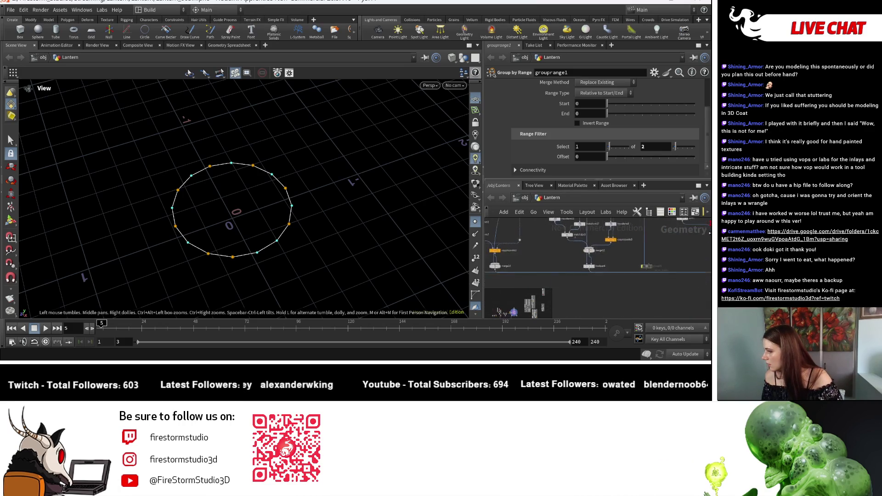
{"action": "scroll", "coordinate": [512, 257], "scroll_direction": "up", "scroll_amount": 5}
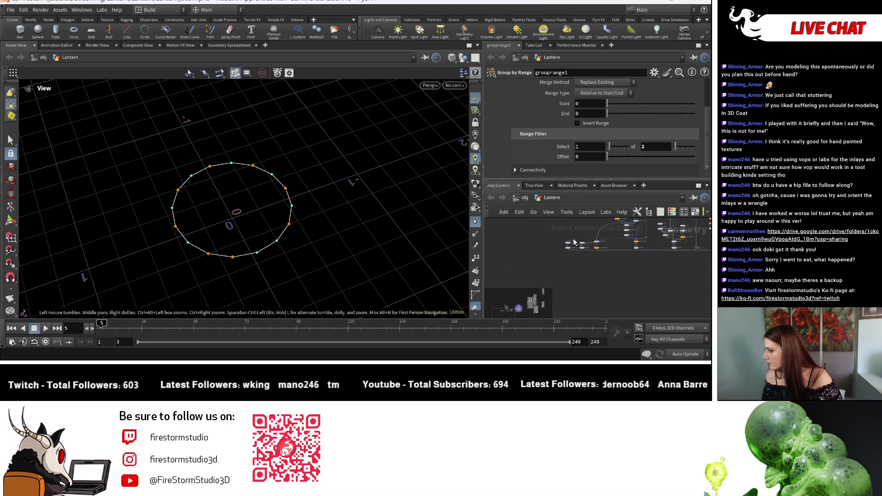
{"action": "key", "text": "Tab"}
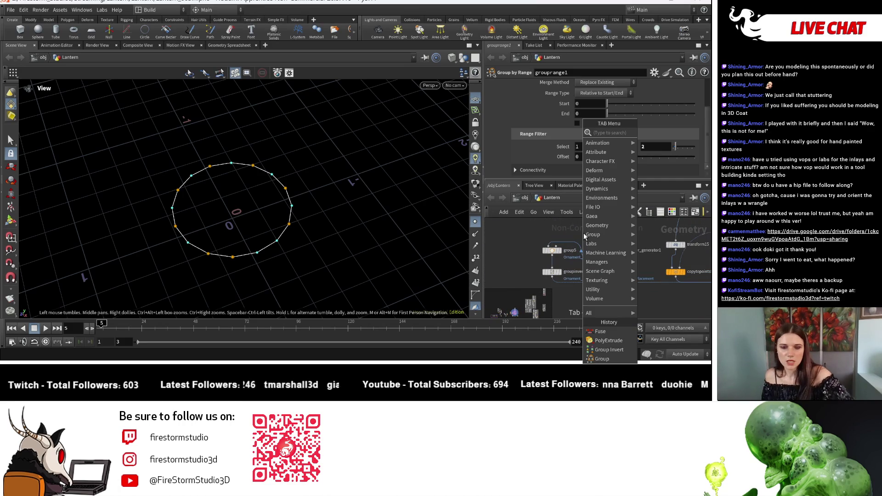
{"action": "type", "text": "pol"}
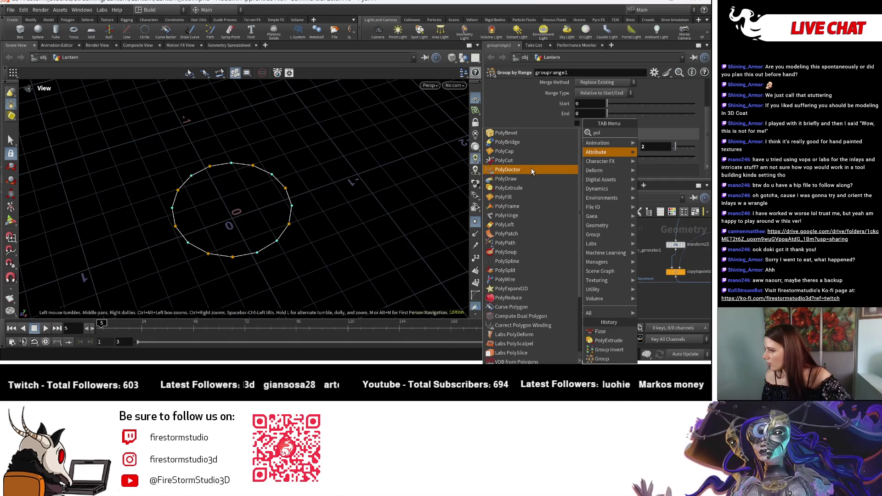
{"action": "left_click", "coordinate": [529, 236]}
{"action": "left_click", "coordinate": [619, 304]}
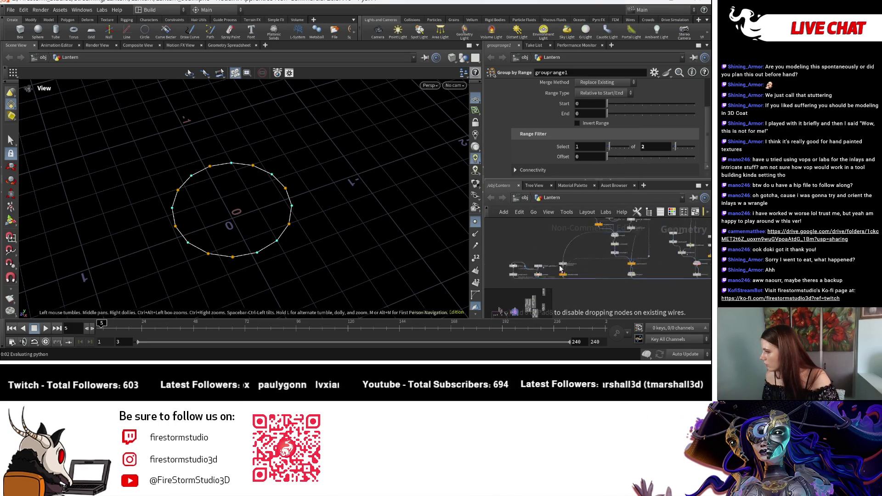
{"action": "scroll", "coordinate": [593, 296], "scroll_direction": "down", "scroll_amount": 4}
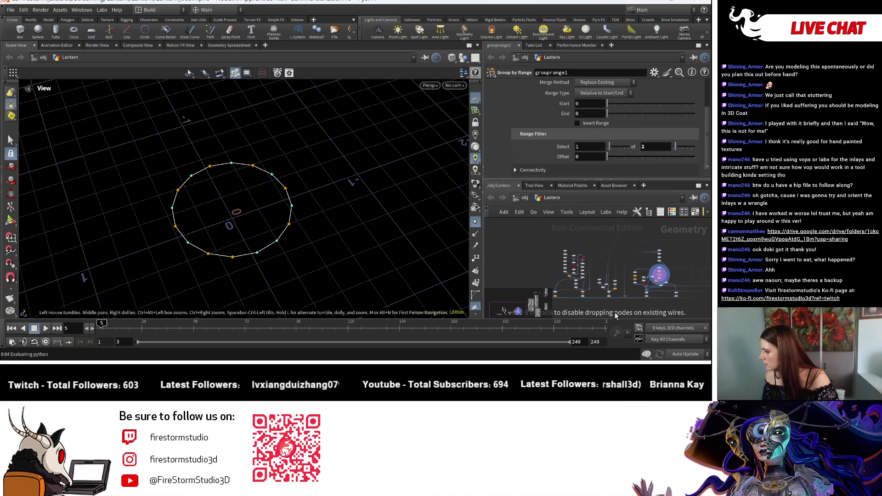
{"action": "middle_click_drag", "start_coordinate": [600, 293], "coordinate": [526, 260]}
{"action": "scroll", "coordinate": [607, 290], "scroll_direction": "down", "scroll_amount": 3}
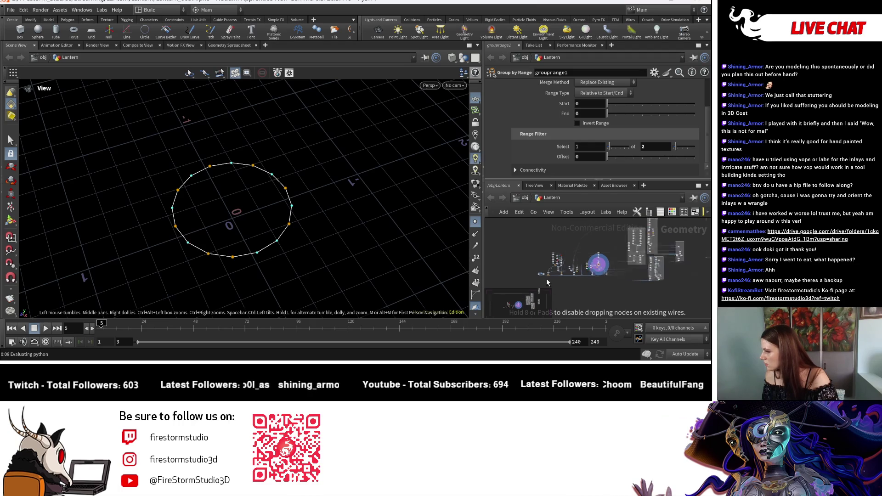
{"action": "scroll", "coordinate": [547, 278], "scroll_direction": "up", "scroll_amount": 3}
{"action": "scroll", "coordinate": [547, 272], "scroll_direction": "up", "scroll_amount": 3}
{"action": "middle_click_drag", "start_coordinate": [548, 267], "coordinate": [661, 270]}
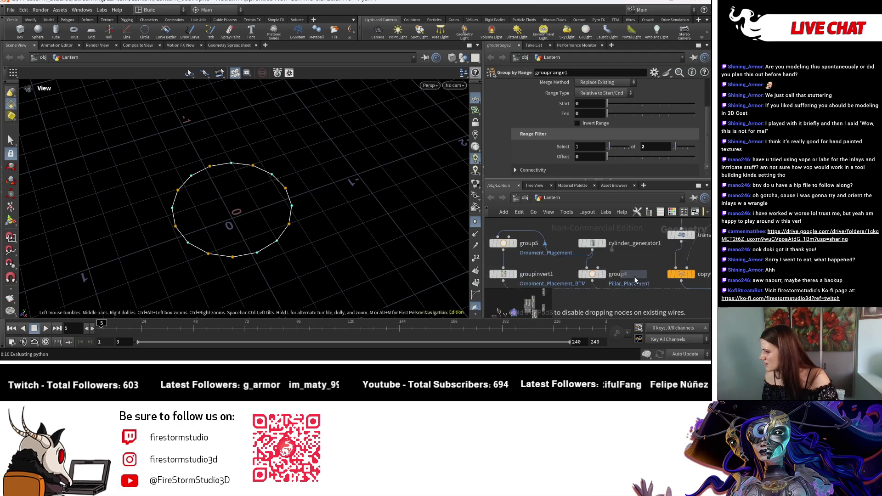
{"action": "scroll", "coordinate": [661, 270], "scroll_direction": "down", "scroll_amount": 5}
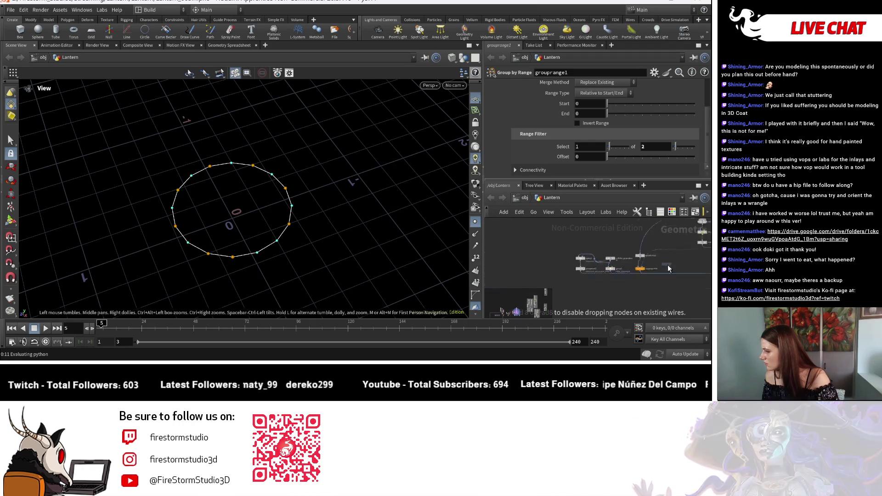
Undo the placed poly node twice and reopen the node search.
{"action": "left_click", "coordinate": [620, 281]}
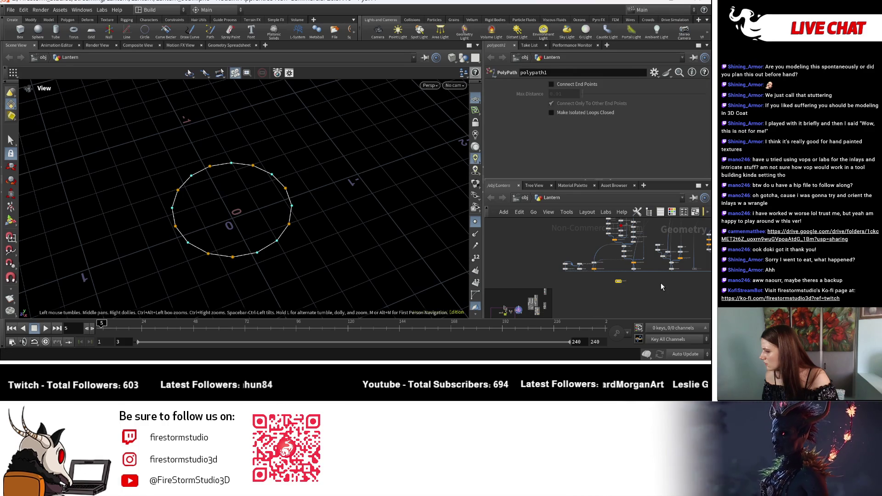
{"action": "key", "text": "ctrl+z"}
{"action": "key", "text": "ctrl+z"}
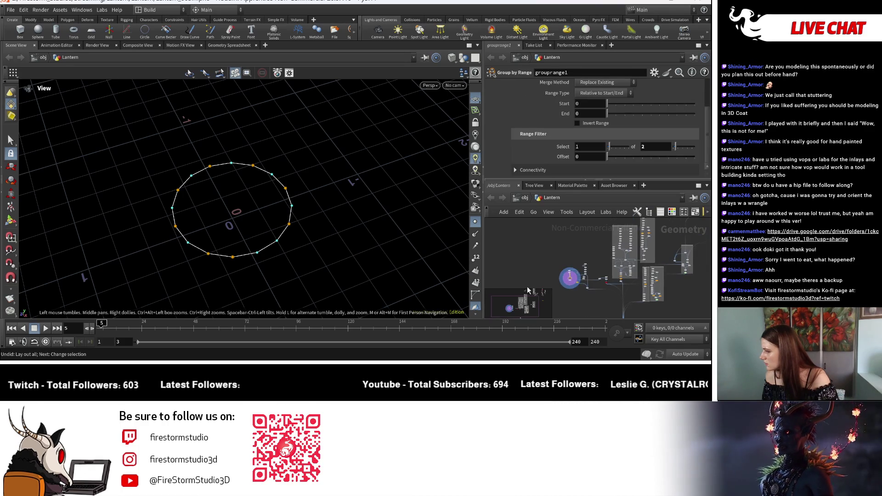
{"action": "key", "text": "ctrl+z"}
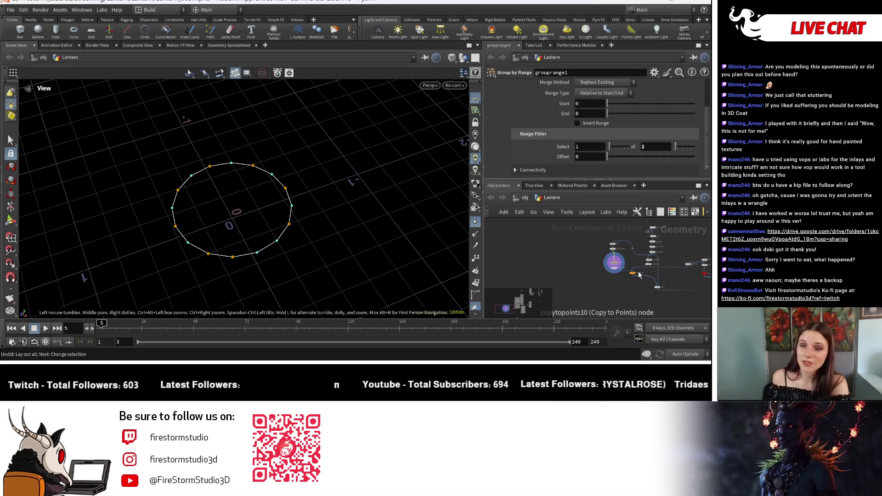
{"action": "scroll", "coordinate": [574, 288], "scroll_direction": "up", "scroll_amount": 2}
{"action": "scroll", "coordinate": [557, 281], "scroll_direction": "up", "scroll_amount": 2}
{"action": "scroll", "coordinate": [588, 274], "scroll_direction": "up", "scroll_amount": 2}
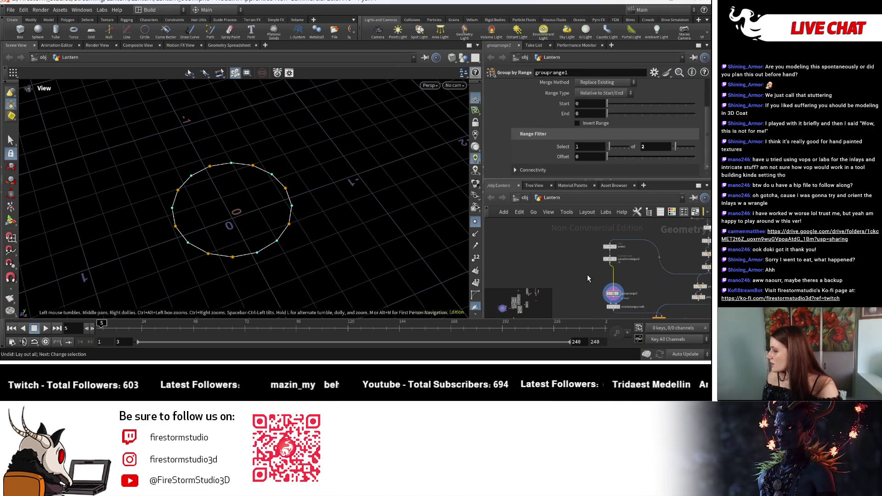
{"action": "key", "text": "Tab"}
{"action": "type", "text": "po"}
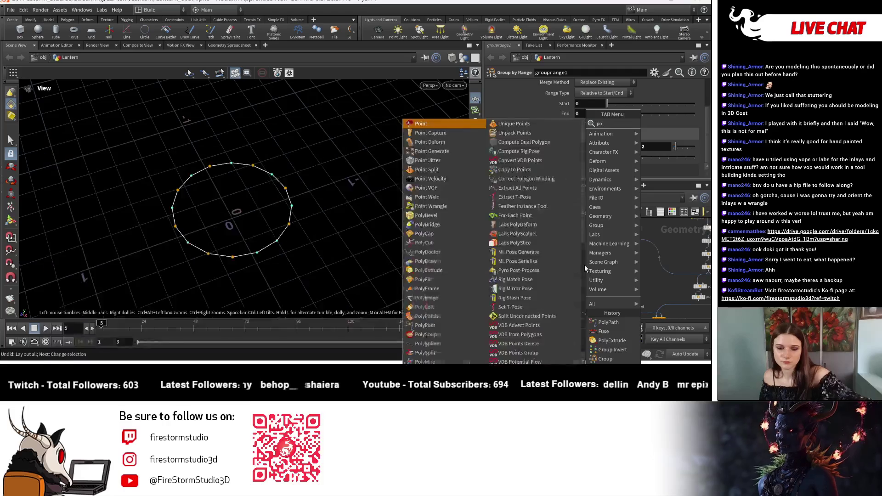
{"action": "type", "text": "ly"}
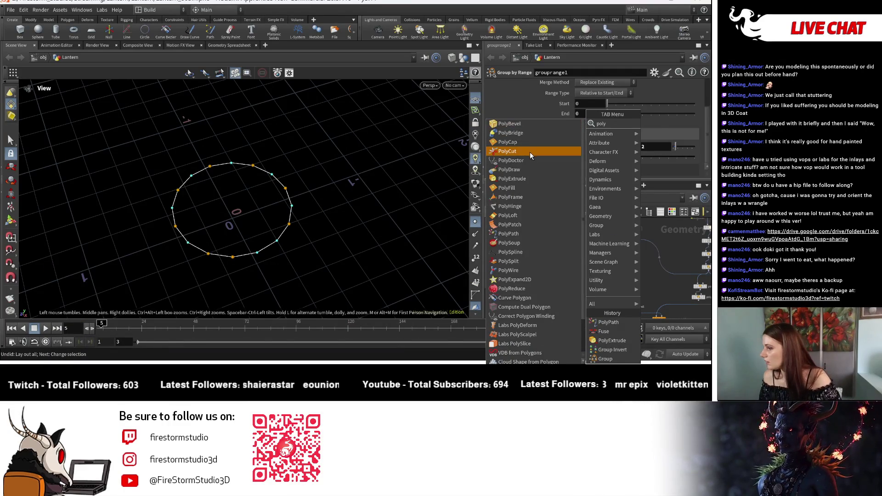
{"action": "type", "text": "p"}
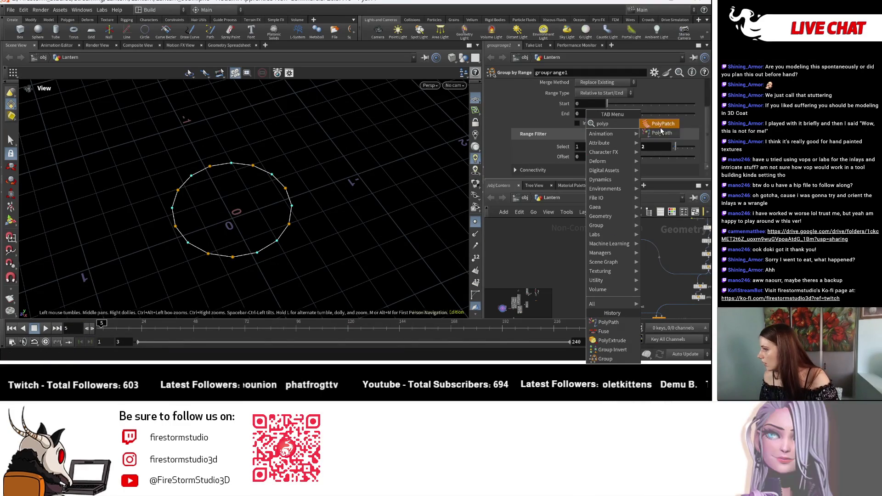
Insert a PolyPath node on the wire between curvefromedges3 and grouprange1.
{"action": "left_click", "coordinate": [661, 131]}
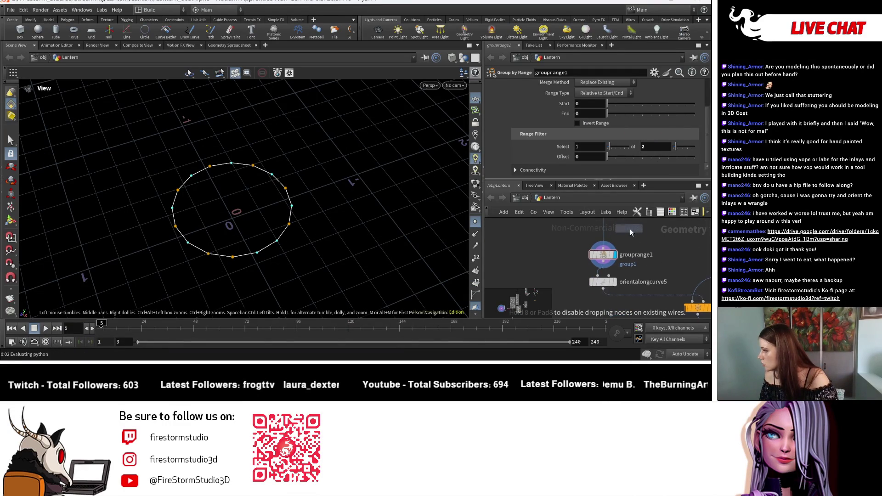
{"action": "left_click", "coordinate": [601, 253]}
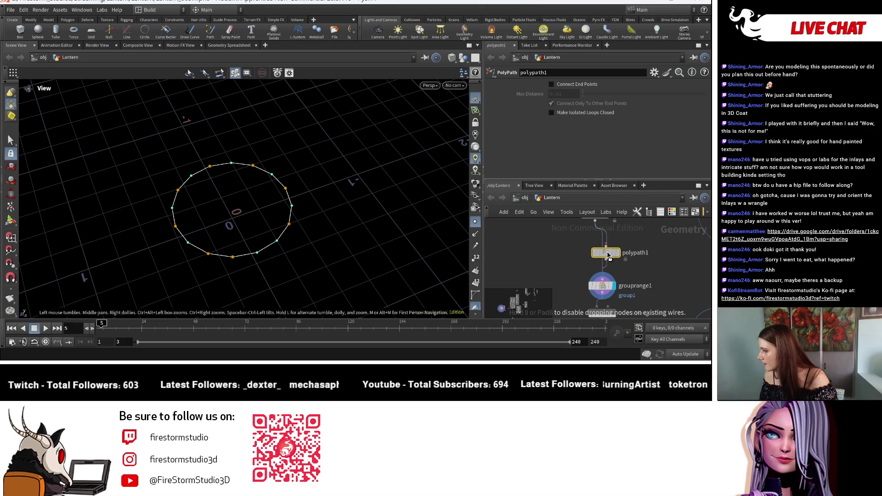
{"action": "left_click", "coordinate": [606, 259]}
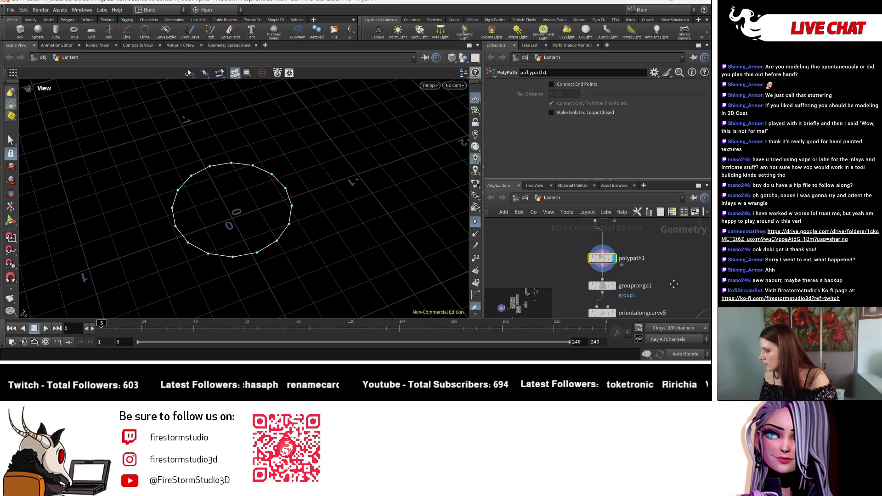
{"action": "scroll", "coordinate": [617, 258], "scroll_direction": "down", "scroll_amount": 2, "text": "ctrl"}
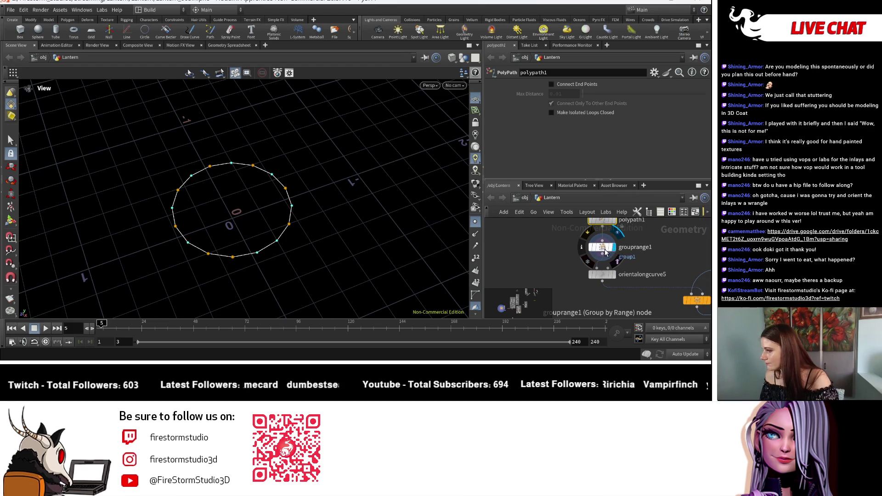
Raise grouprange1's range End and shift its Start to 1.
{"action": "left_click", "coordinate": [602, 249]}
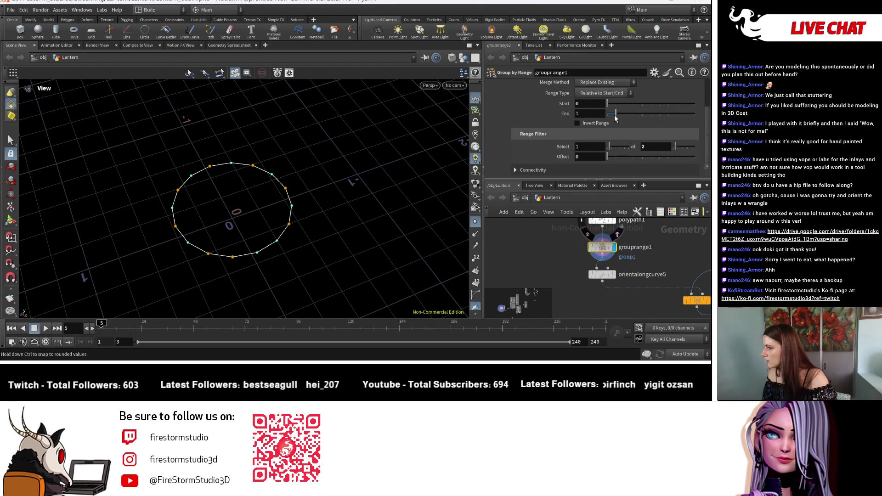
{"action": "left_click_drag", "start_coordinate": [613, 115], "coordinate": [694, 114]}
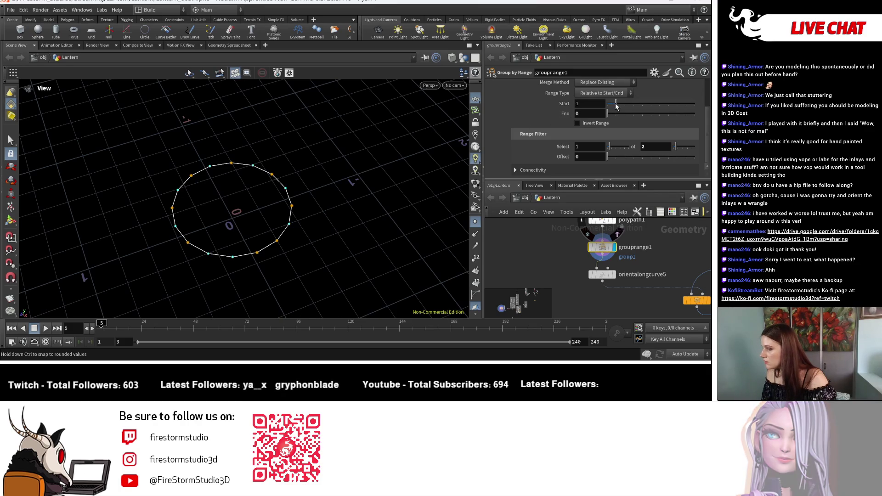
{"action": "left_click_drag", "start_coordinate": [611, 105], "coordinate": [616, 104]}
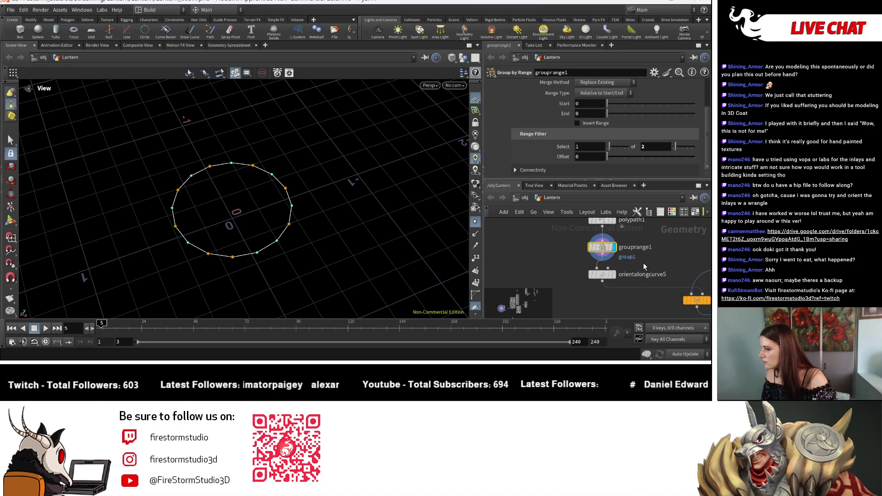
{"action": "middle_click_drag", "start_coordinate": [622, 224], "coordinate": [628, 268]}
Enable Make Isolated Loops Closed on polypath1 so the ring becomes a filled disc.
{"action": "left_click", "coordinate": [616, 263]}
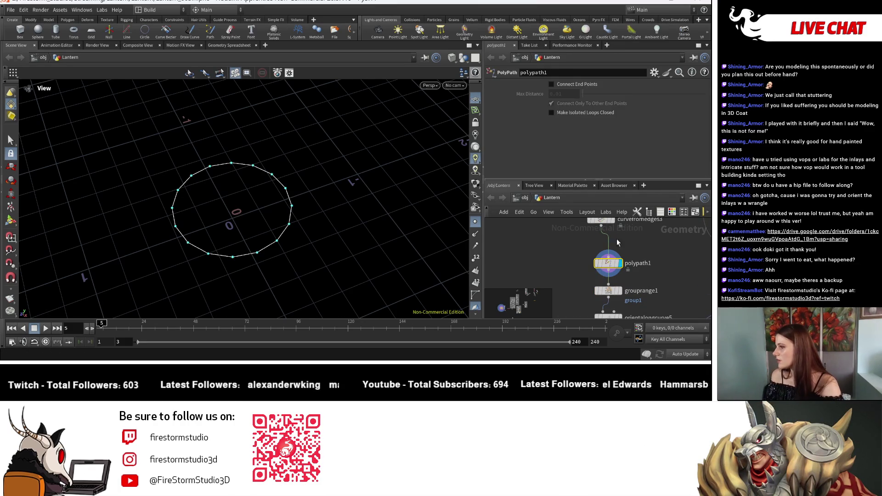
{"action": "left_click", "coordinate": [565, 114]}
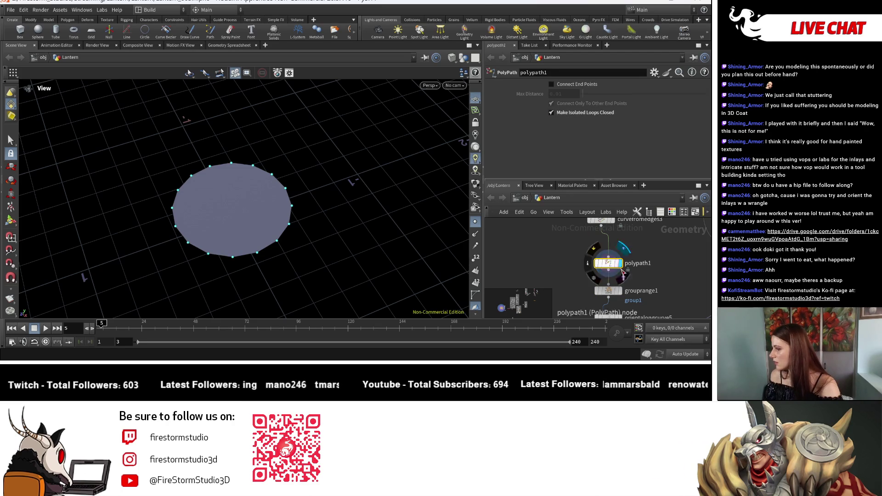
{"action": "left_click", "coordinate": [620, 292]}
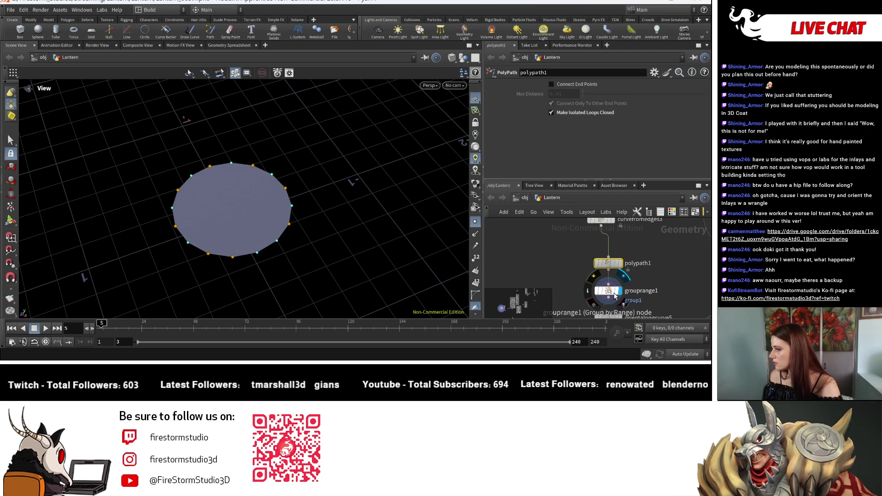
Set grouprange1's Group Name to the existing clippededges group.
{"action": "left_click", "coordinate": [615, 294]}
{"action": "scroll", "coordinate": [579, 103], "scroll_direction": "up", "scroll_amount": 3}
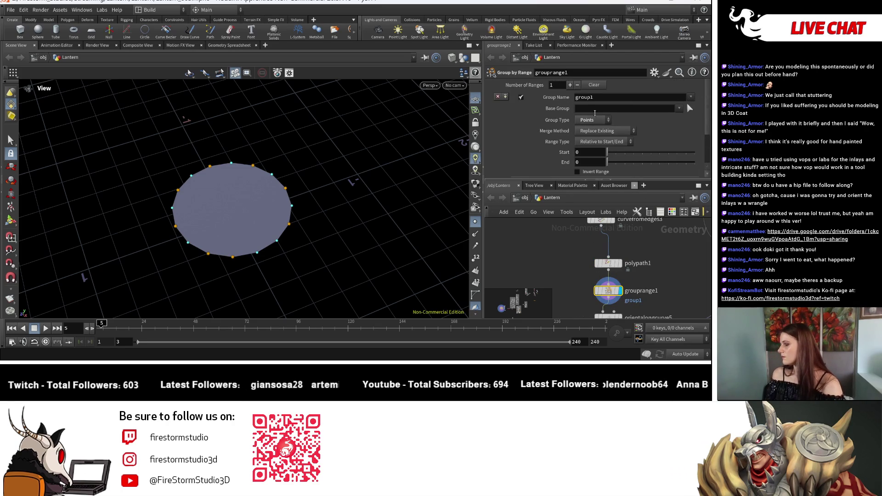
{"action": "left_click", "coordinate": [680, 108]}
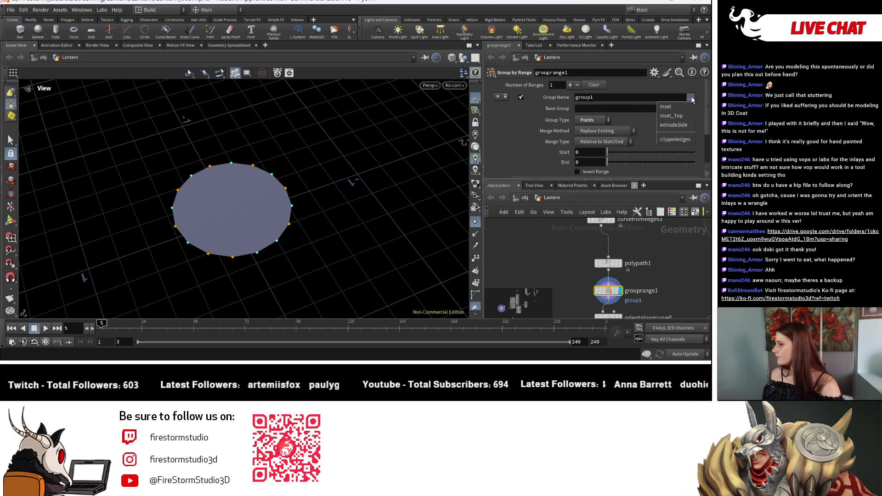
{"action": "left_click", "coordinate": [677, 139]}
{"action": "scroll", "coordinate": [624, 151], "scroll_direction": "down", "scroll_amount": 3}
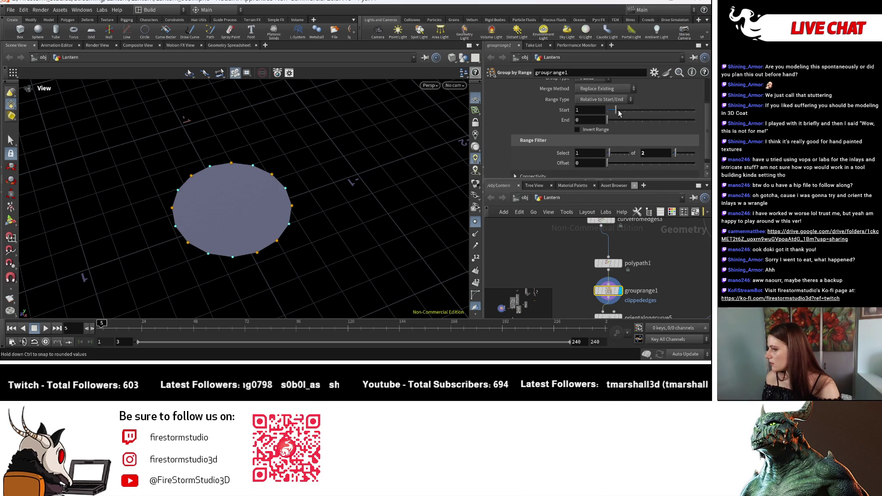
Delete polypath1 so the circle is an open outline, inspect it, and bring up the node search.
{"action": "left_click", "coordinate": [607, 263]}
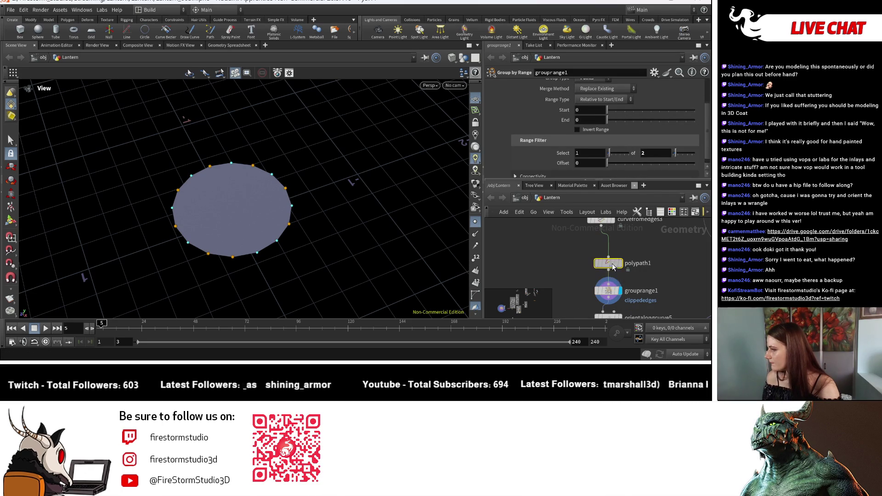
{"action": "key", "text": "Delete"}
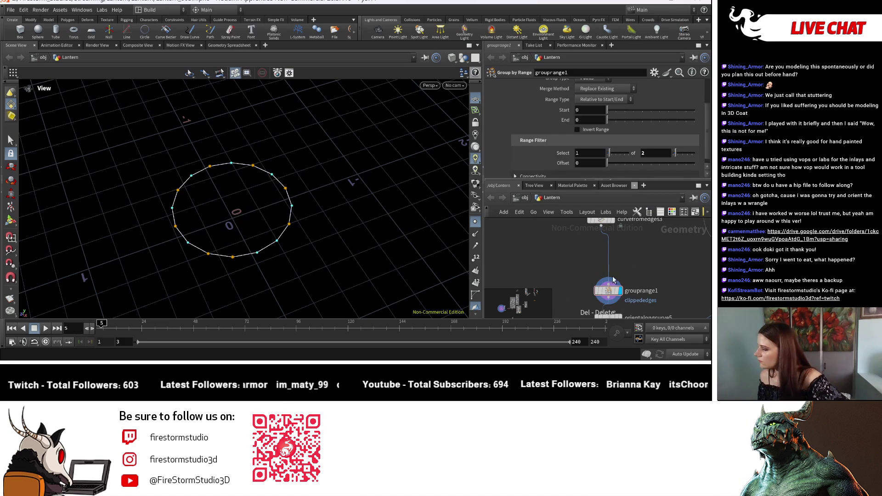
{"action": "mouse_move", "coordinate": [321, 202]}
{"action": "left_mouse_down"}
{"action": "mouse_move", "coordinate": [364, 193]}
{"action": "mouse_move", "coordinate": [227, 248]}
{"action": "left_mouse_up"}
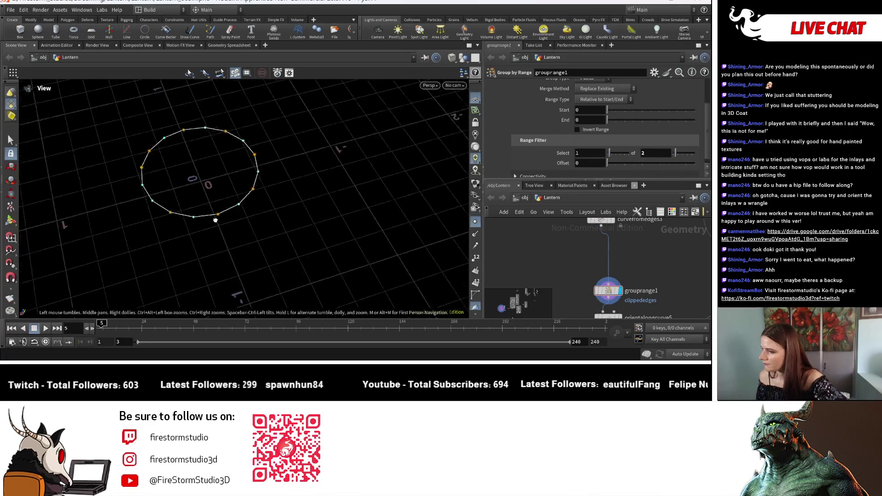
{"action": "left_click_drag", "start_coordinate": [226, 249], "coordinate": [237, 220]}
{"action": "scroll", "coordinate": [569, 151], "scroll_direction": "down", "scroll_amount": 1}
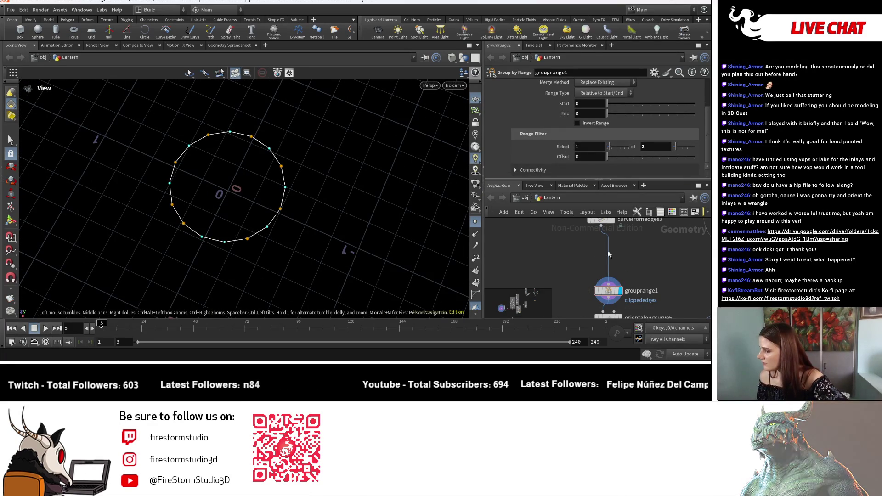
{"action": "key", "text": "Tab"}
{"action": "type", "text": "g"}
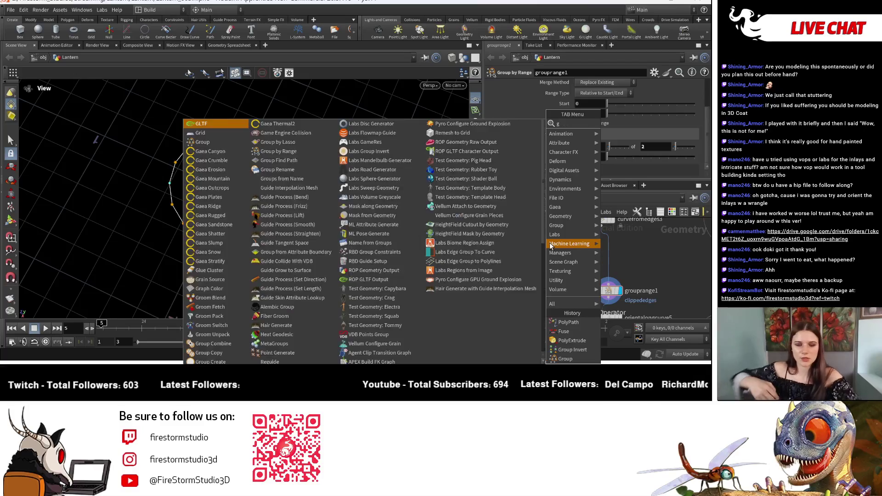
{"action": "type", "text": "roup"}
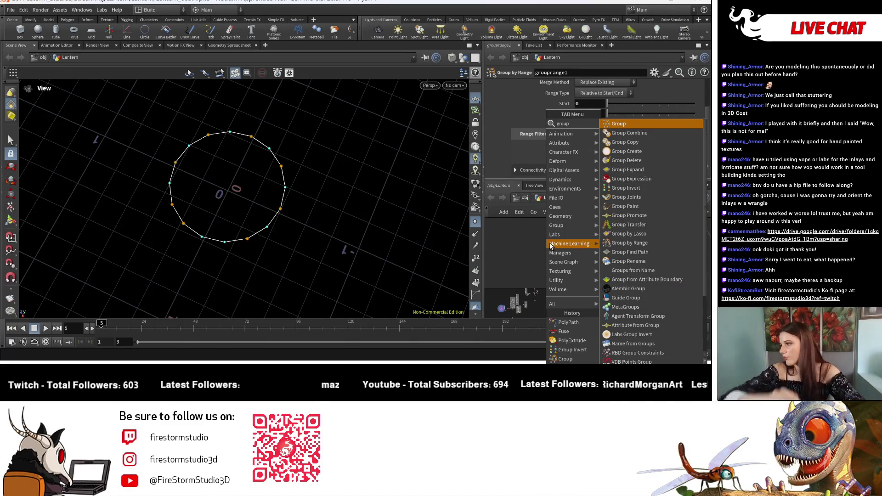
{"action": "type", "text": "n"}
Add a Group by Range node, grouprange6, from the search beside curvefromedges3.
{"action": "key", "text": "BackSpace"}
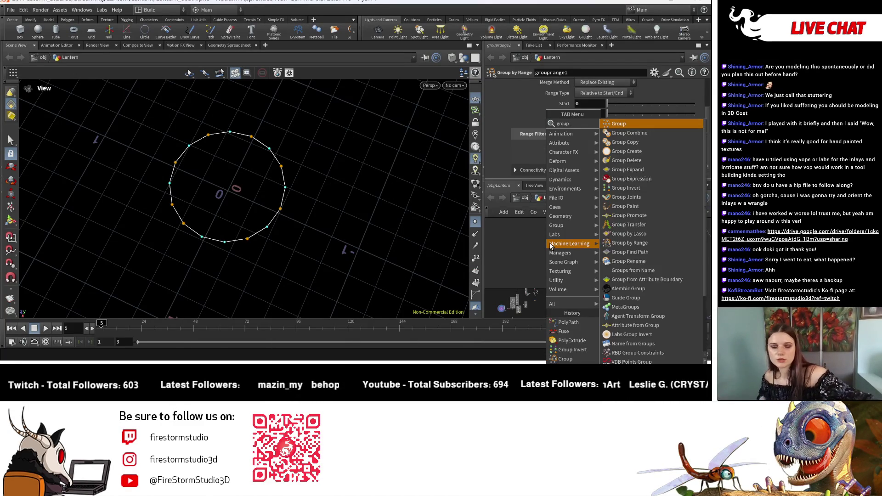
{"action": "type", "text": "by"}
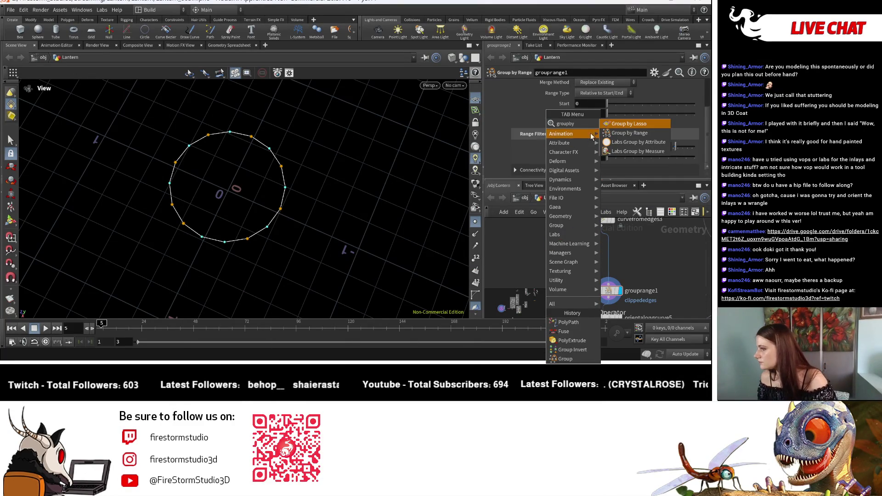
{"action": "key", "text": "Return"}
{"action": "middle_click_drag", "start_coordinate": [613, 222], "coordinate": [652, 261]}
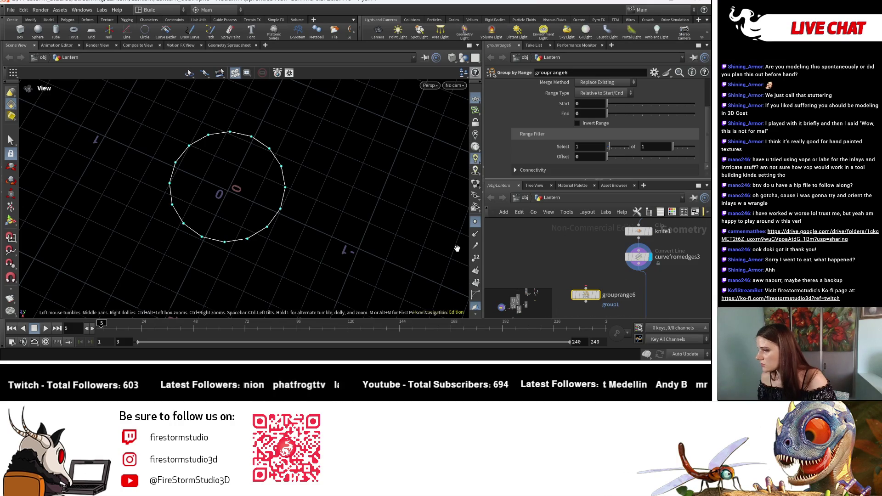
Display knife1's clipped cylinder, inspect it, then return the display to curvefromedges3's circle curve.
{"action": "left_click", "coordinate": [647, 230]}
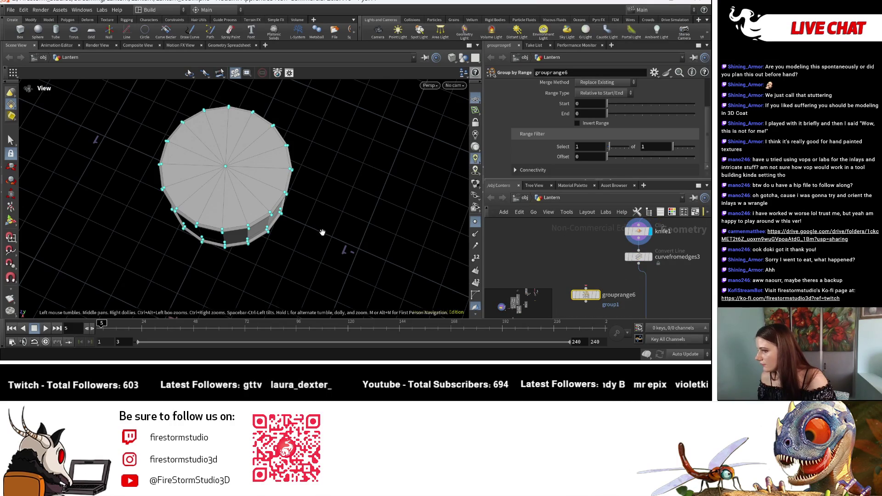
{"action": "left_click_drag", "start_coordinate": [310, 207], "coordinate": [339, 185]}
{"action": "left_click", "coordinate": [638, 231]}
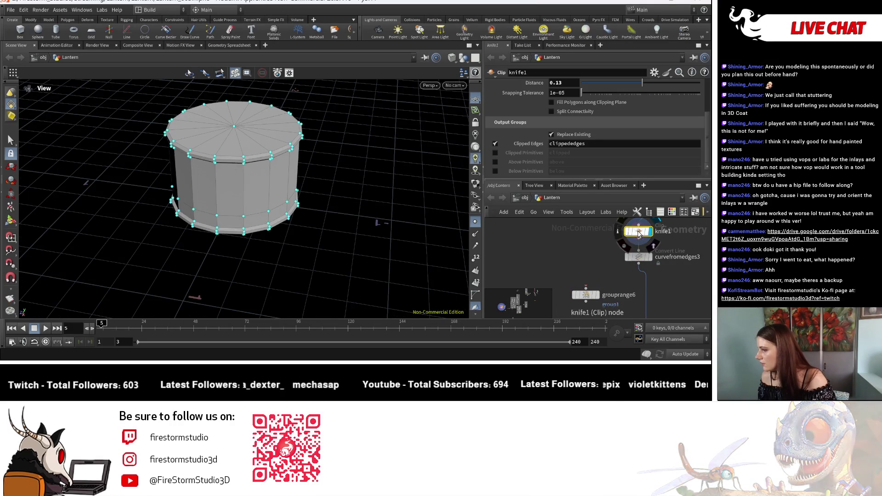
{"action": "left_click", "coordinate": [653, 259]}
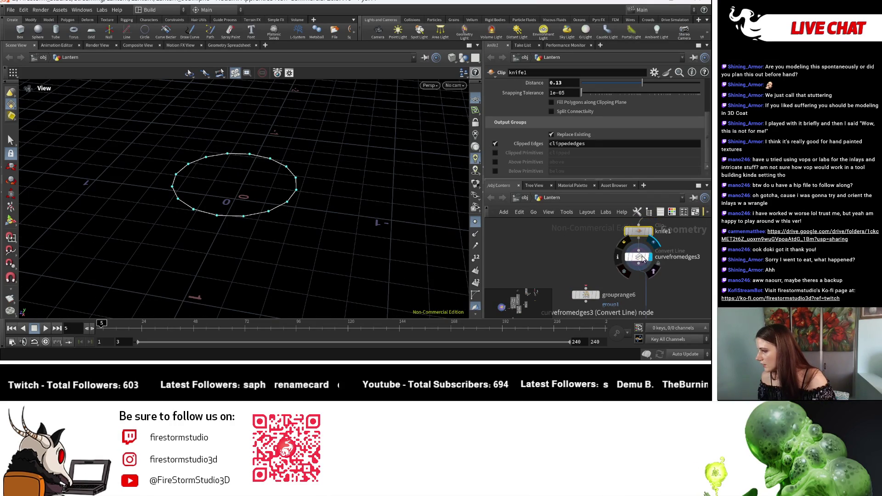
{"action": "left_click", "coordinate": [639, 257]}
Toggle Make Isolated Loops Closed on then off, and display grouprange6's result on the ring.
{"action": "left_click", "coordinate": [582, 120]}
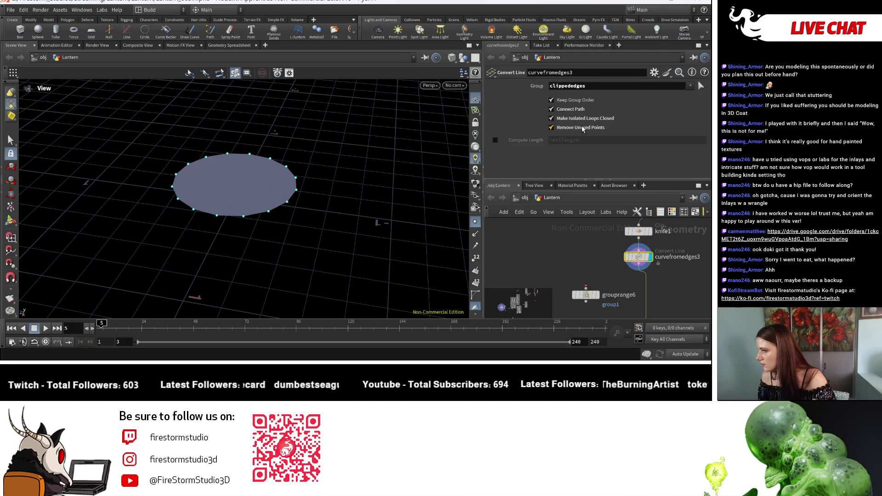
{"action": "left_click", "coordinate": [580, 119]}
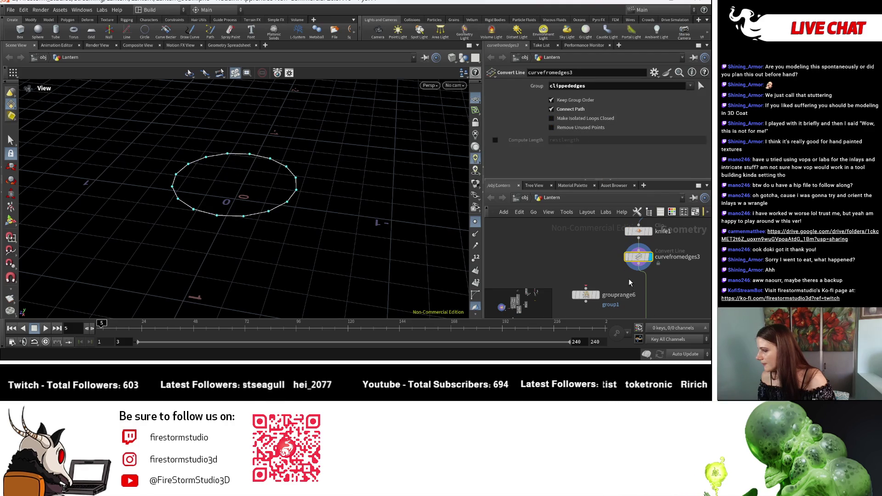
{"action": "left_click", "coordinate": [587, 283]}
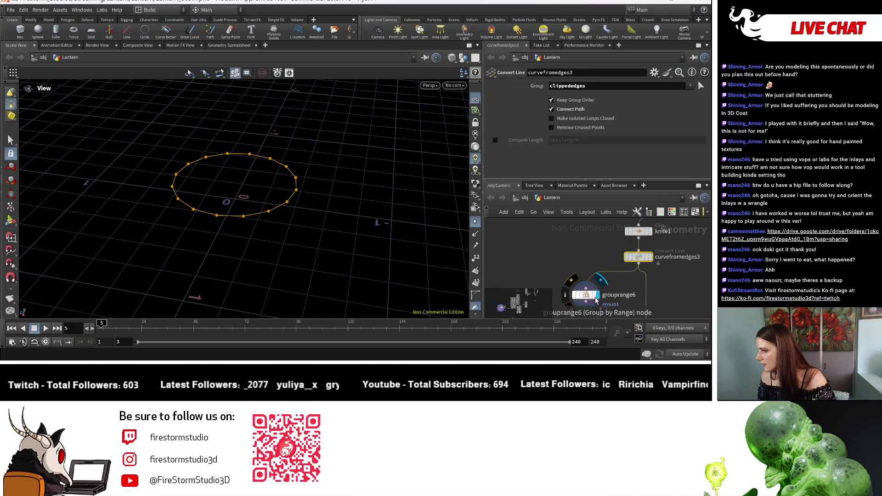
{"action": "left_click", "coordinate": [586, 295]}
Set grouprange6's Range Filter to select 1 of every 3, then 1 of every 2 points.
{"action": "left_click_drag", "start_coordinate": [676, 146], "coordinate": [677, 146]}
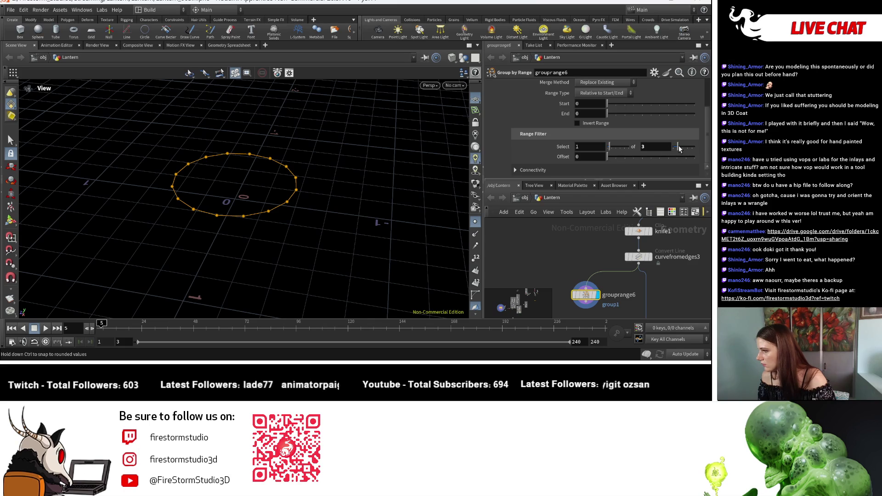
{"action": "left_click_drag", "start_coordinate": [676, 154], "coordinate": [674, 151]}
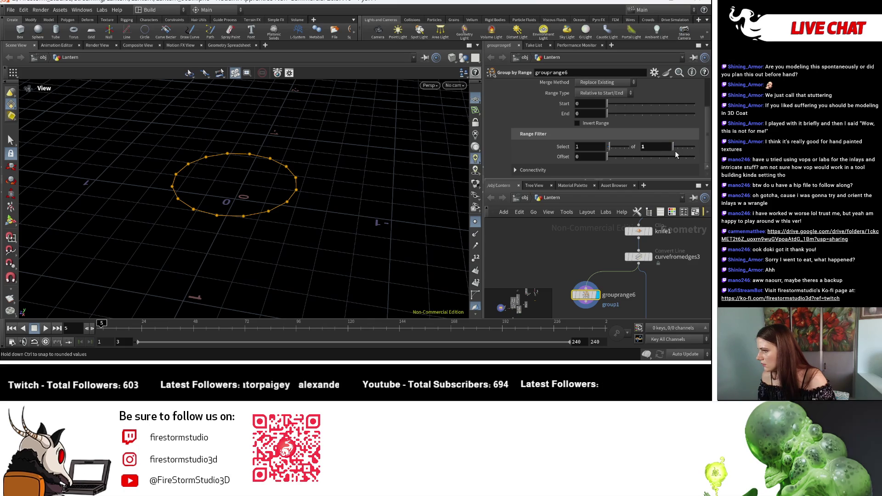
{"action": "left_click_drag", "start_coordinate": [260, 222], "coordinate": [311, 233]}
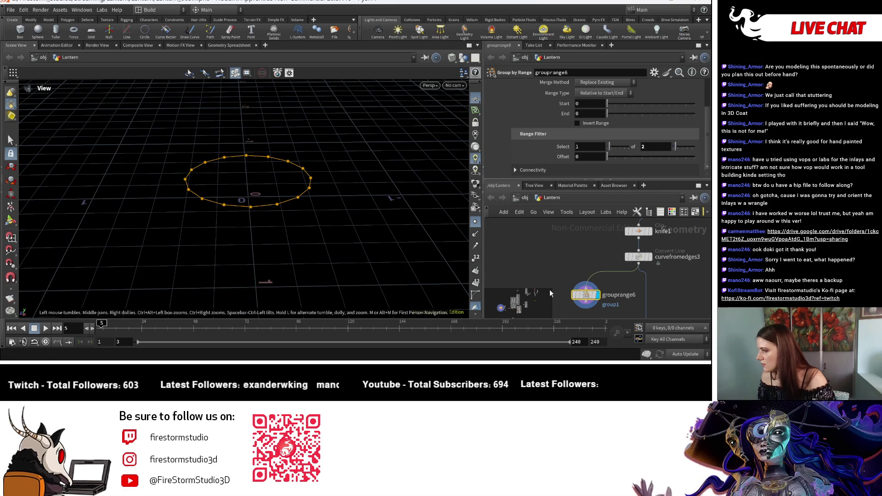
{"action": "scroll", "coordinate": [621, 138], "scroll_direction": "up", "scroll_amount": 2}
{"action": "scroll", "coordinate": [644, 152], "scroll_direction": "down", "scroll_amount": 2}
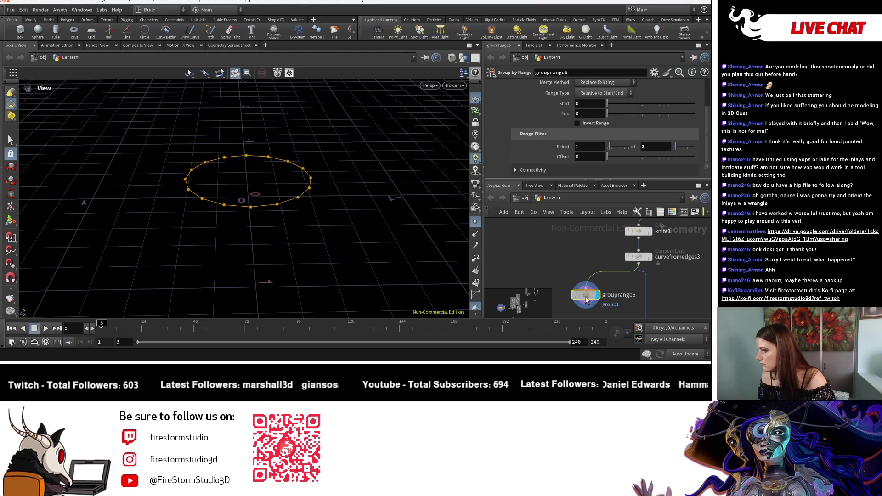
Enable Make Isolated Loops Closed in curvefromedges3 to fill the circle, then return to grouprange6.
{"action": "left_click", "coordinate": [639, 256]}
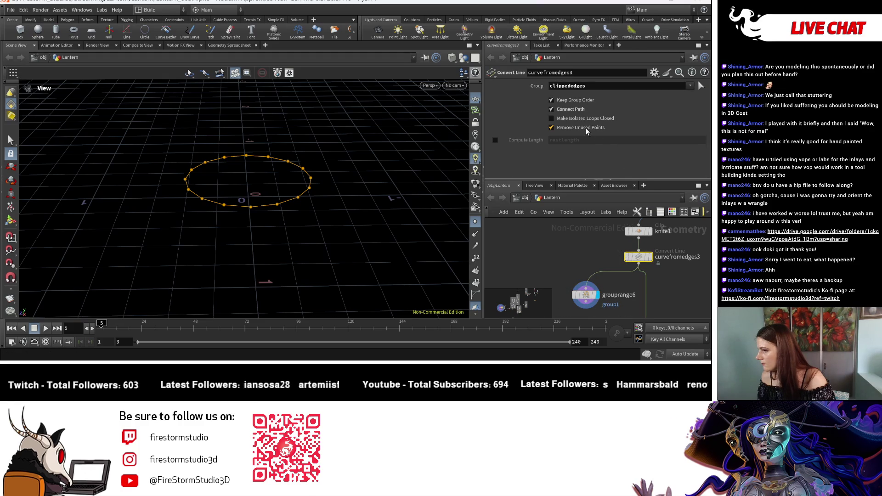
{"action": "left_click", "coordinate": [552, 118]}
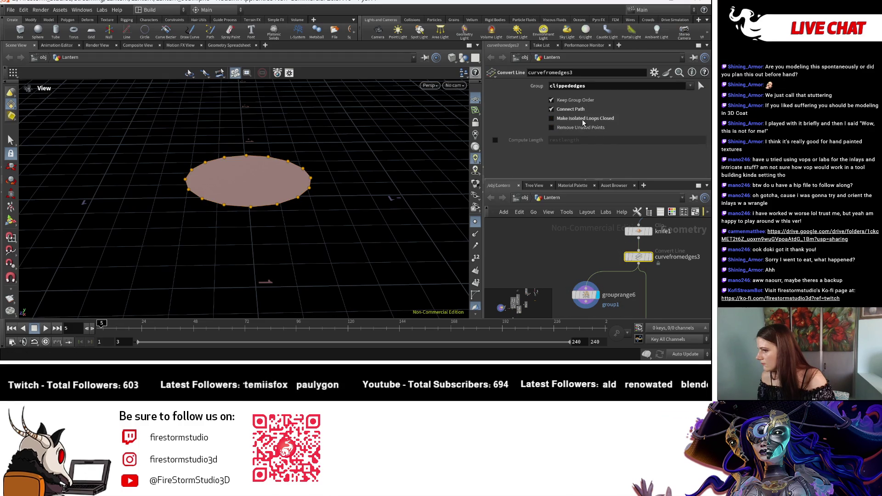
{"action": "left_click", "coordinate": [591, 299]}
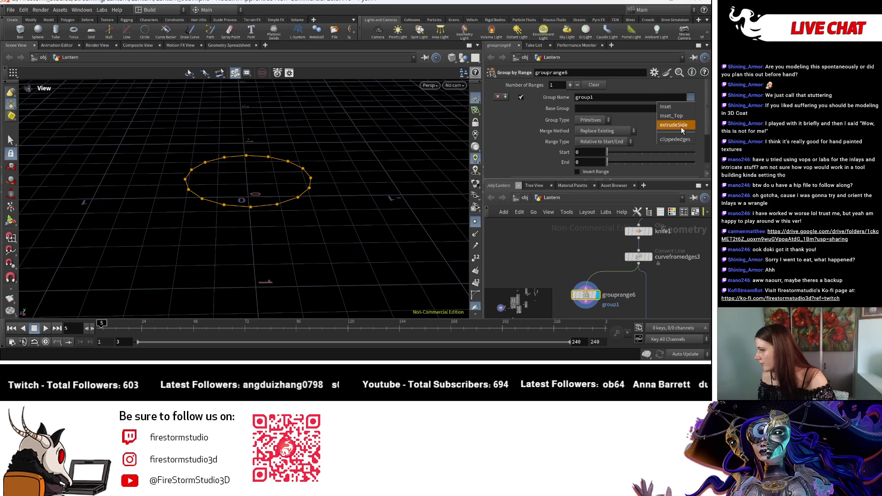
Name the group clippededges, uncheck Keep Group Order and close the curve into a filled disc, displaying grouprange6.
{"action": "left_click", "coordinate": [679, 140]}
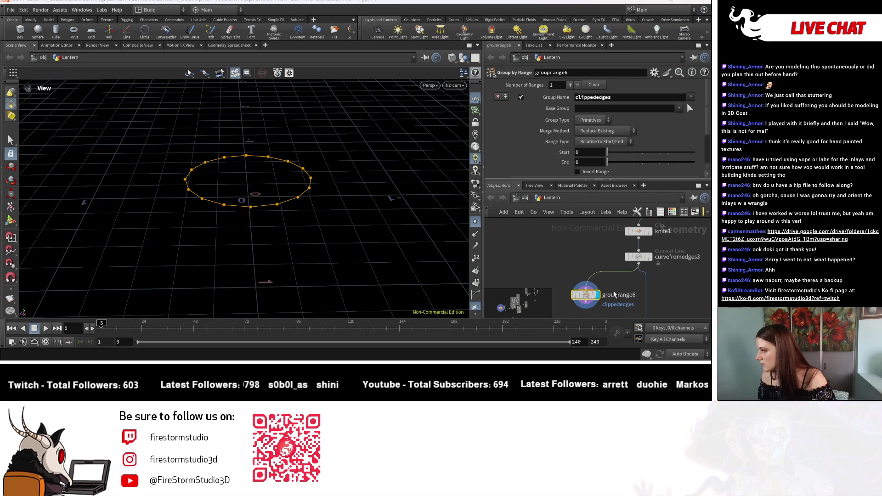
{"action": "left_click", "coordinate": [650, 258]}
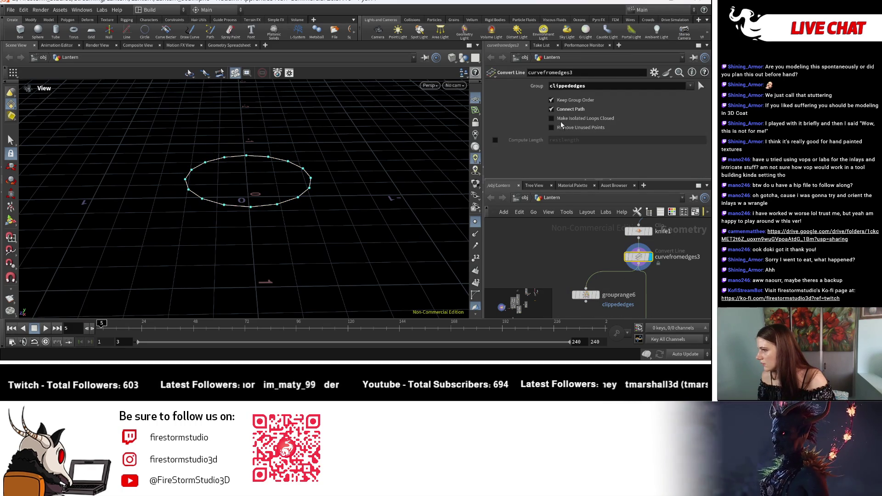
{"action": "left_click", "coordinate": [567, 102]}
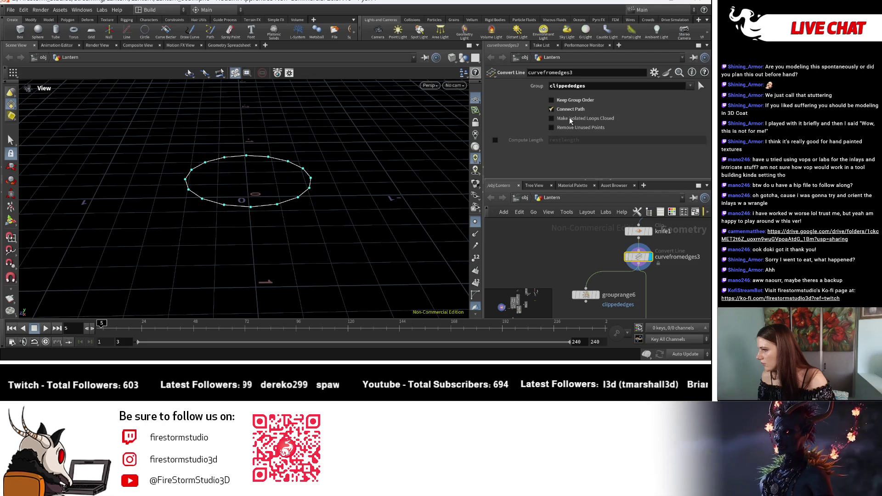
{"action": "left_click", "coordinate": [569, 110]}
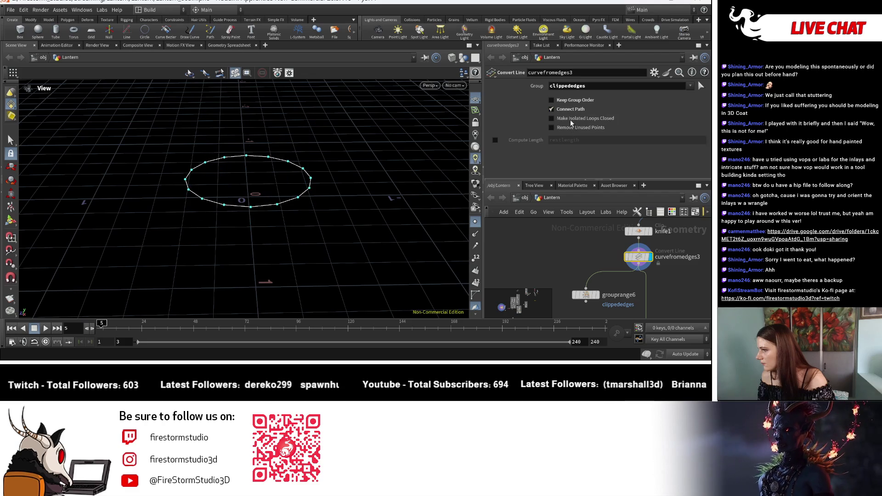
{"action": "left_click", "coordinate": [596, 295]}
{"action": "middle_click_drag", "start_coordinate": [657, 288], "coordinate": [641, 245]}
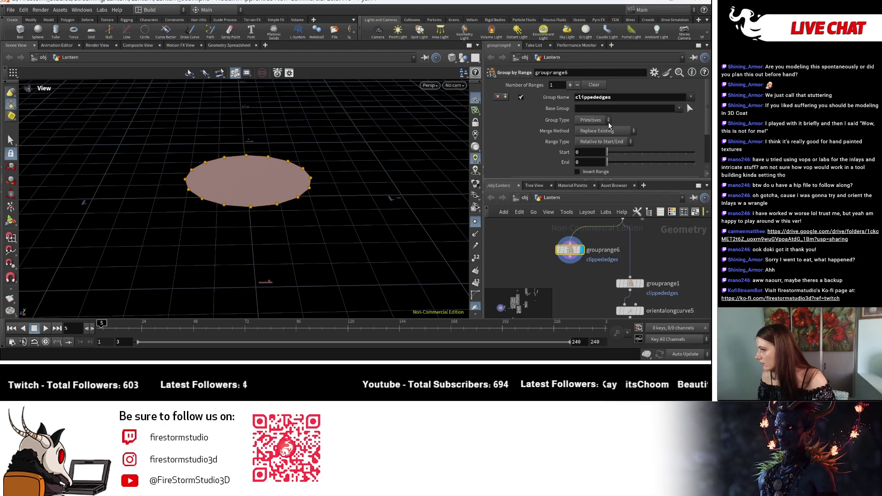
Set grouprange6's Group Type to Points and switch Range Type to absolute Start/End.
{"action": "left_click", "coordinate": [594, 119]}
{"action": "mouse_move", "coordinate": [344, 221]}
{"action": "left_mouse_down"}
{"action": "mouse_move", "coordinate": [363, 229]}
{"action": "mouse_move", "coordinate": [329, 246]}
{"action": "mouse_move", "coordinate": [366, 277]}
{"action": "mouse_move", "coordinate": [387, 268]}
{"action": "mouse_move", "coordinate": [354, 280]}
{"action": "mouse_move", "coordinate": [452, 205]}
{"action": "left_mouse_up"}
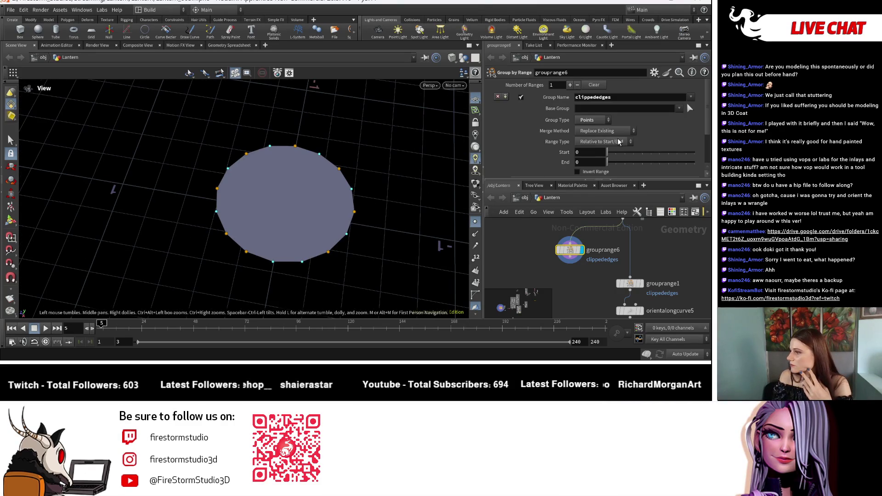
{"action": "left_click", "coordinate": [604, 141]}
{"action": "left_click", "coordinate": [613, 142]}
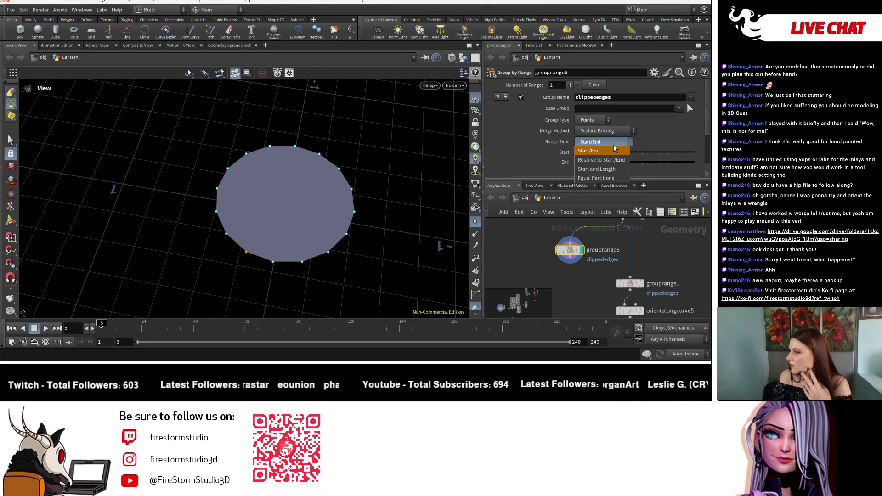
Try range end 10 then 3 with filter selection 0, then set Range Type back to Relative to Start/End.
{"action": "left_click_drag", "start_coordinate": [648, 162], "coordinate": [694, 162]}
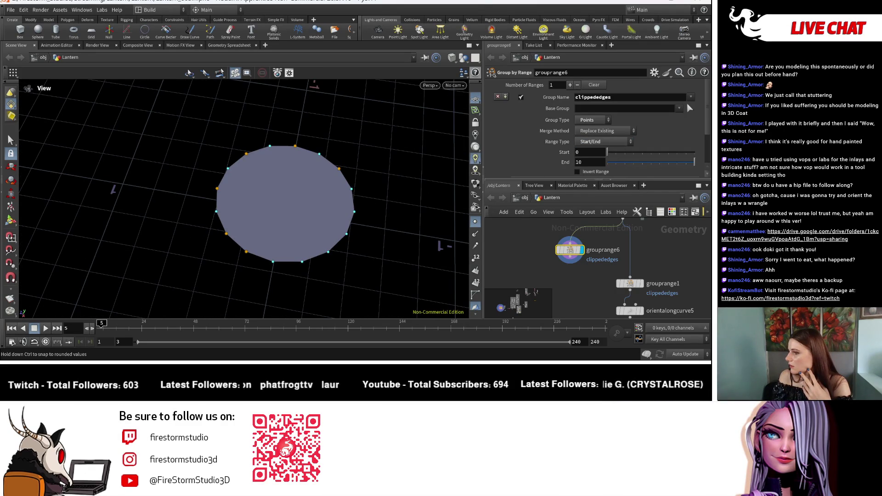
{"action": "mouse_move", "coordinate": [612, 161]}
{"action": "left_mouse_down"}
{"action": "mouse_move", "coordinate": [632, 164]}
{"action": "mouse_move", "coordinate": [625, 163]}
{"action": "left_mouse_up"}
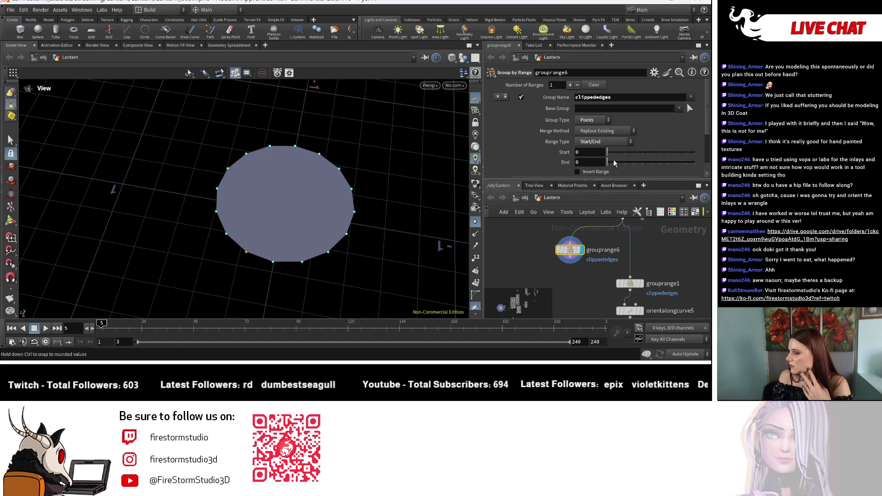
{"action": "scroll", "coordinate": [607, 165], "scroll_direction": "down", "scroll_amount": 2}
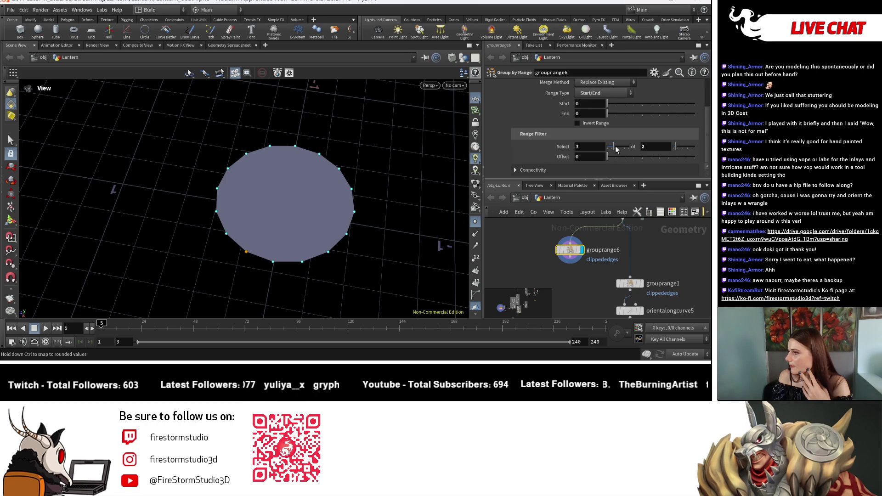
{"action": "left_click_drag", "start_coordinate": [609, 150], "coordinate": [604, 149]}
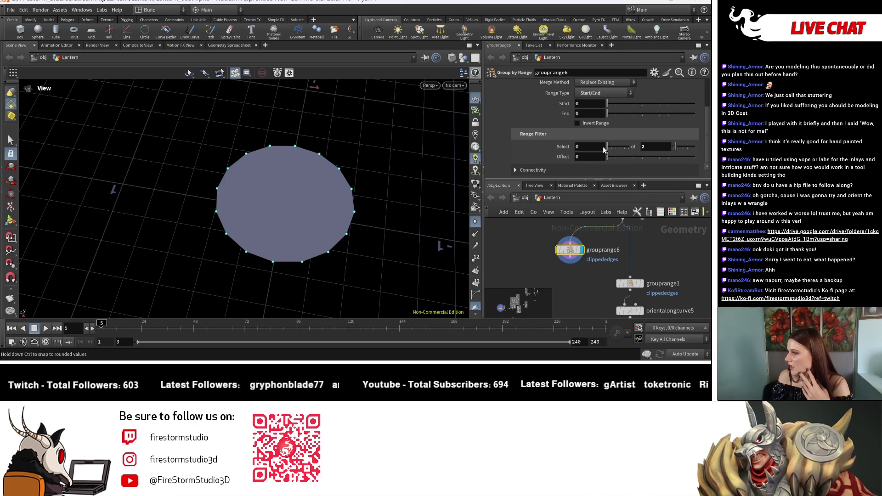
{"action": "scroll", "coordinate": [613, 154], "scroll_direction": "up", "scroll_amount": 1}
{"action": "scroll", "coordinate": [616, 143], "scroll_direction": "down", "scroll_amount": 1}
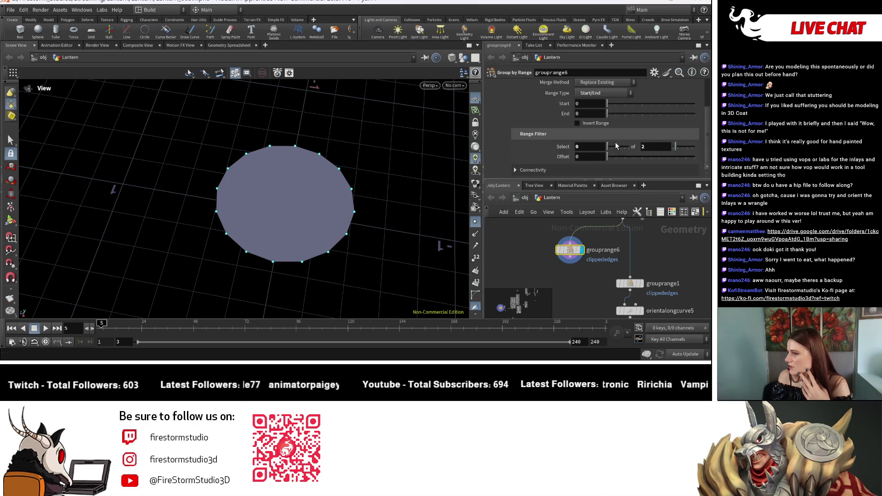
{"action": "scroll", "coordinate": [612, 155], "scroll_direction": "up", "scroll_amount": 1}
{"action": "left_click", "coordinate": [607, 115]}
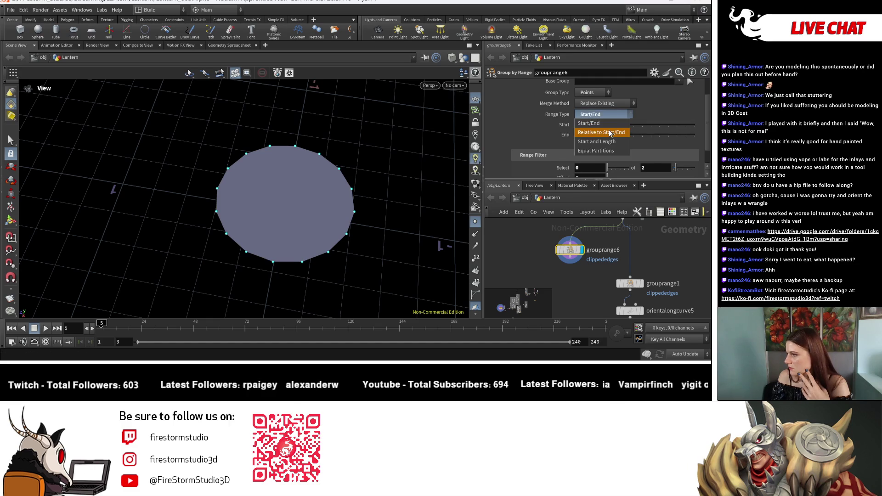
{"action": "scroll", "coordinate": [612, 138], "scroll_direction": "down", "scroll_amount": 1}
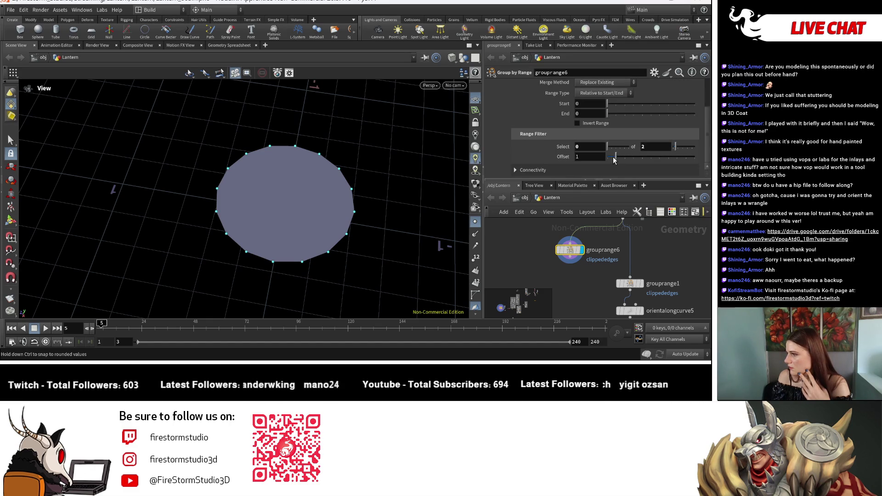
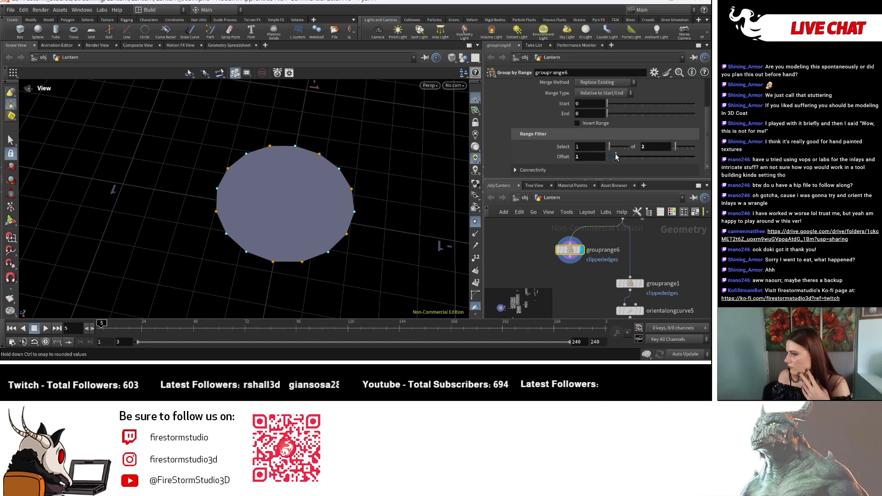
Nudge the range offset, then display and inspect the knife1 clip node's result.
{"action": "left_click_drag", "start_coordinate": [615, 157], "coordinate": [634, 159]}
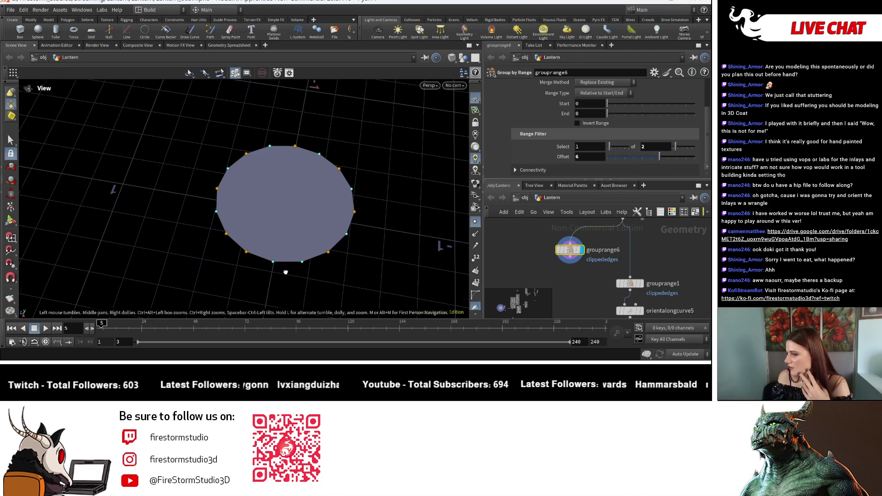
{"action": "mouse_move", "coordinate": [285, 272]}
{"action": "left_mouse_down"}
{"action": "mouse_move", "coordinate": [340, 251]}
{"action": "mouse_move", "coordinate": [602, 238]}
{"action": "left_mouse_up"}
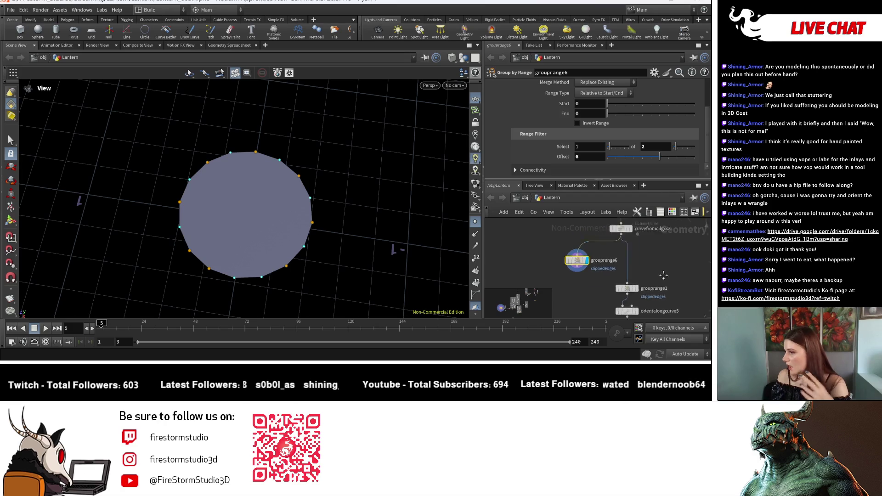
{"action": "middle_click_drag", "start_coordinate": [663, 275], "coordinate": [617, 318]}
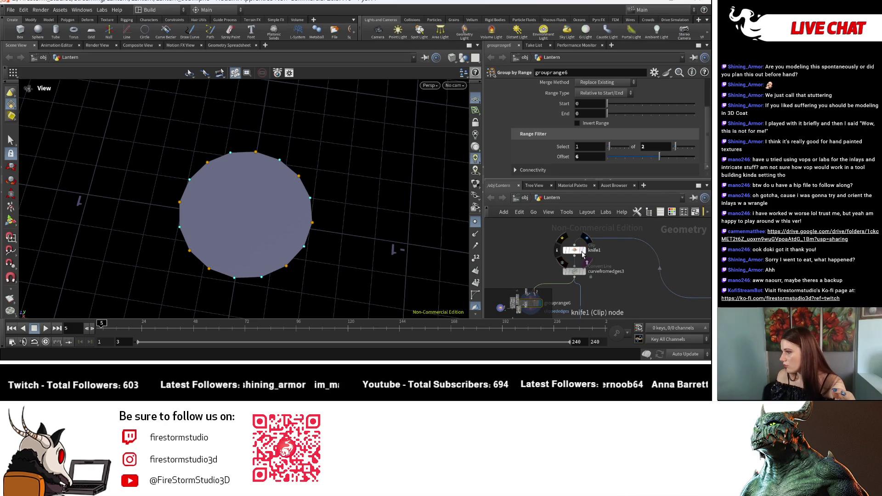
{"action": "left_click", "coordinate": [582, 252]}
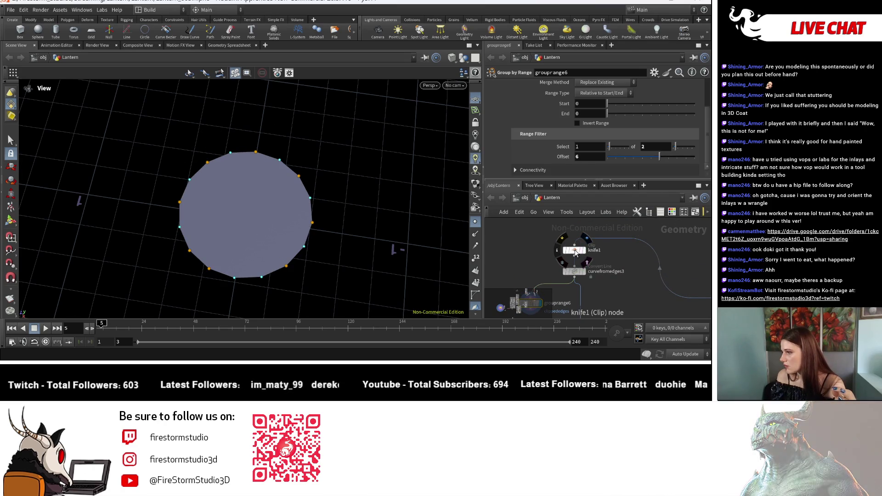
{"action": "left_click", "coordinate": [576, 253]}
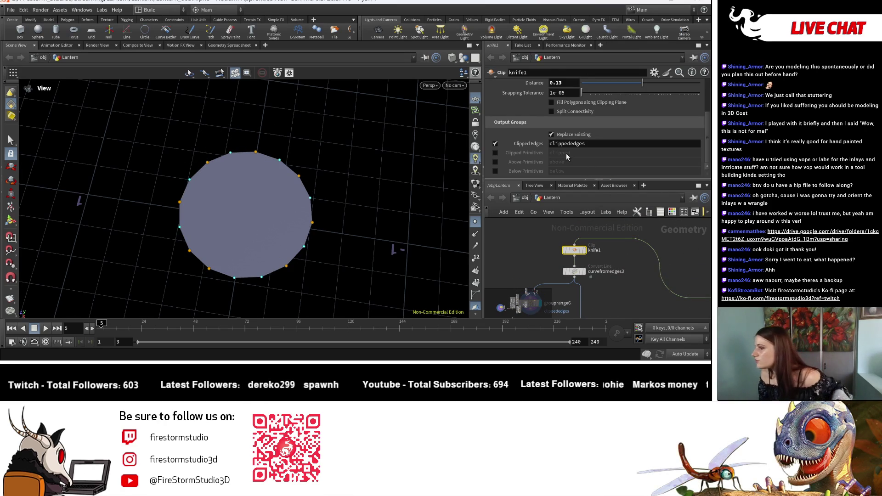
{"action": "scroll", "coordinate": [565, 153], "scroll_direction": "up", "scroll_amount": 3}
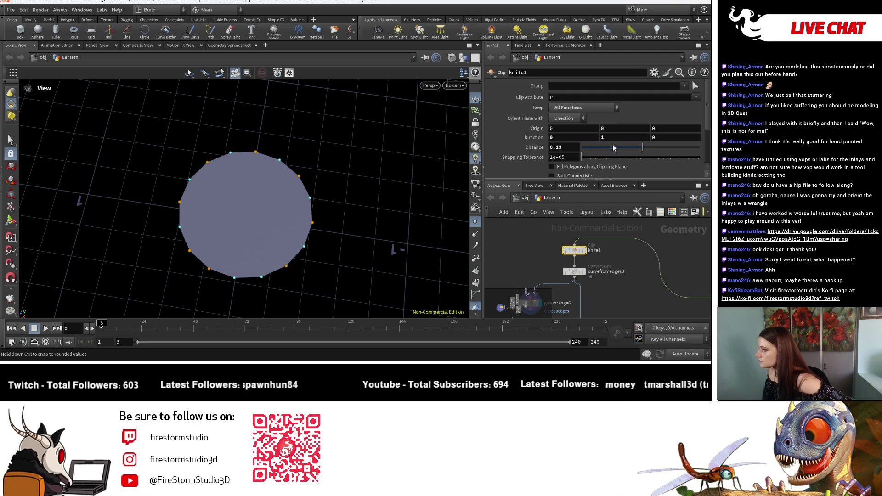
{"action": "scroll", "coordinate": [585, 153], "scroll_direction": "down", "scroll_amount": 1}
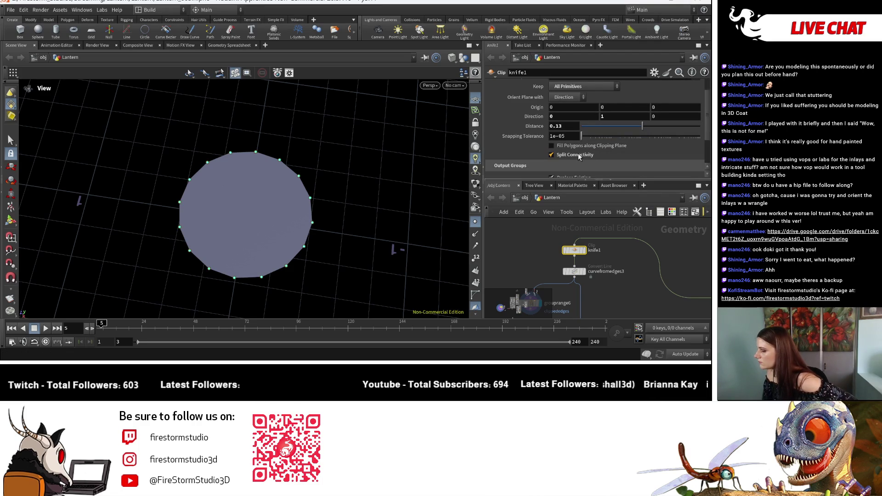
Uncheck Make Isolated Loops Closed on curvefromedges3 and reset grouprange6 Offset to 0.
{"action": "middle_click_drag", "start_coordinate": [637, 247], "coordinate": [666, 197]}
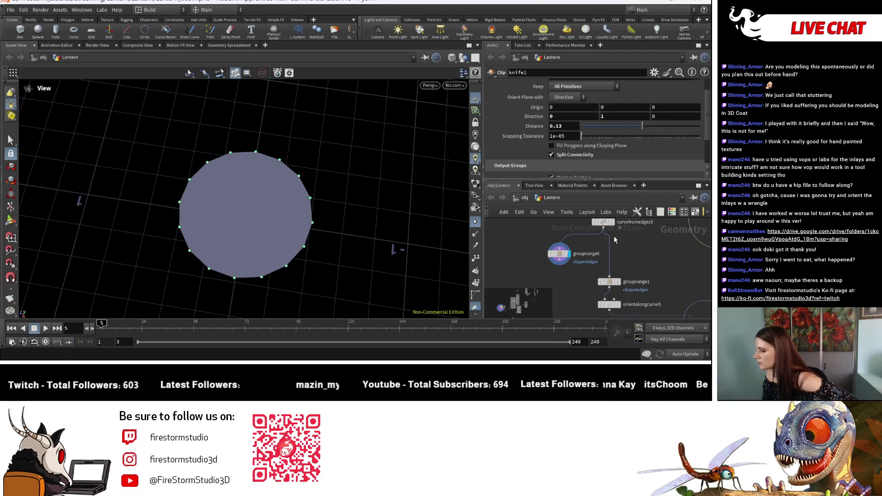
{"action": "middle_click_drag", "start_coordinate": [615, 239], "coordinate": [616, 256]}
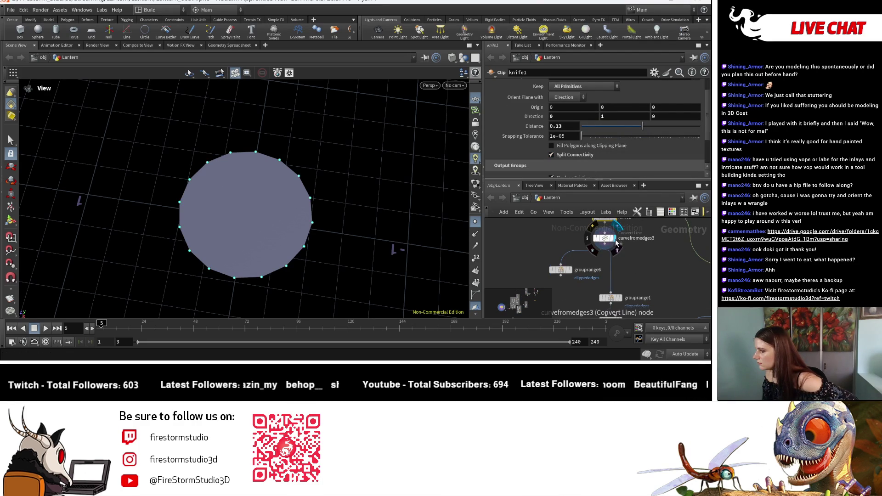
{"action": "left_click", "coordinate": [615, 242]}
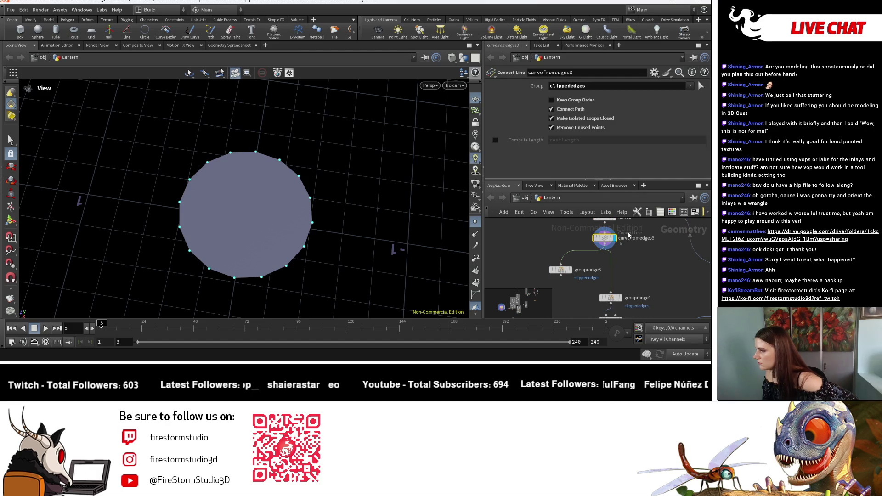
{"action": "left_click", "coordinate": [576, 120]}
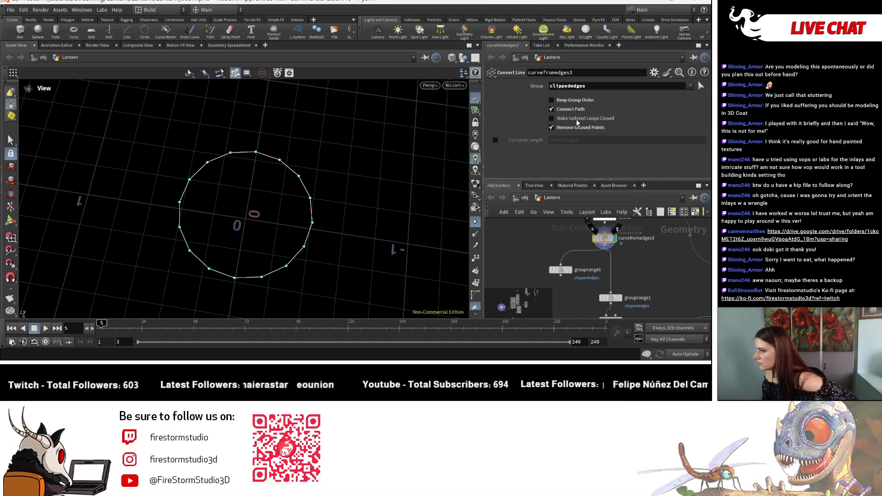
{"action": "left_click", "coordinate": [562, 271]}
{"action": "scroll", "coordinate": [603, 135], "scroll_direction": "up", "scroll_amount": 3}
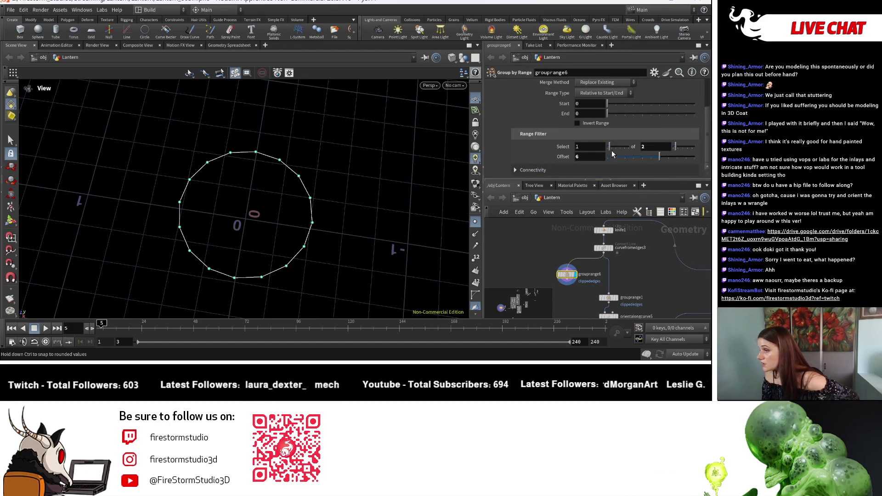
{"action": "scroll", "coordinate": [644, 156], "scroll_direction": "down", "scroll_amount": 3}
{"action": "left_click_drag", "start_coordinate": [644, 156], "coordinate": [608, 156]}
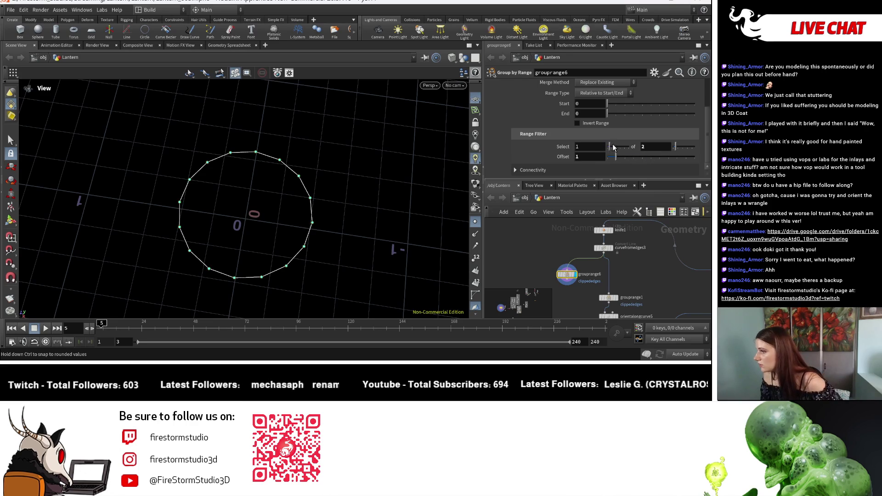
{"action": "scroll", "coordinate": [610, 257], "scroll_direction": "up", "scroll_amount": 5}
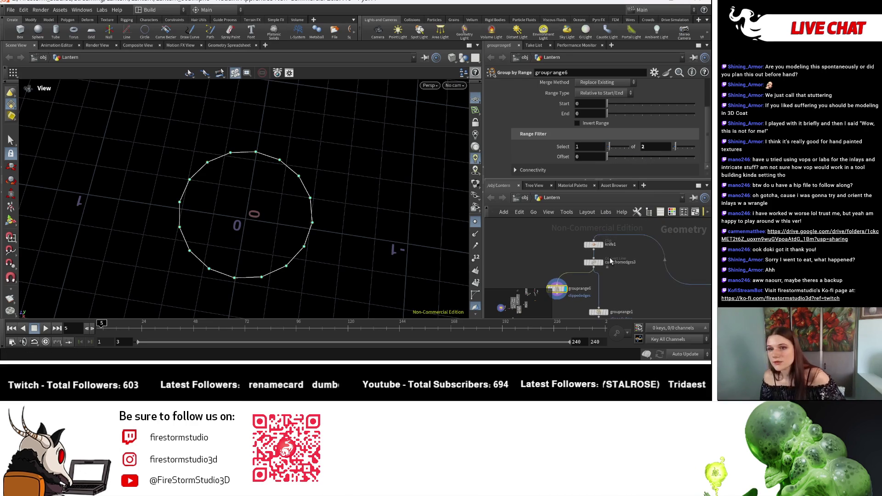
Toggle knife1's Fill Polygons along Clipping Plane on then off, and display curvefromedges3's outline.
{"action": "left_click", "coordinate": [588, 257]}
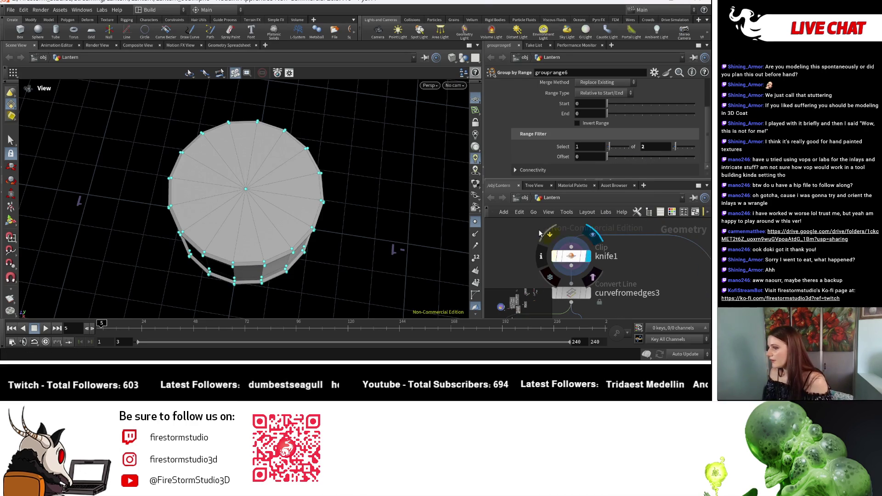
{"action": "left_click_drag", "start_coordinate": [356, 237], "coordinate": [352, 166]}
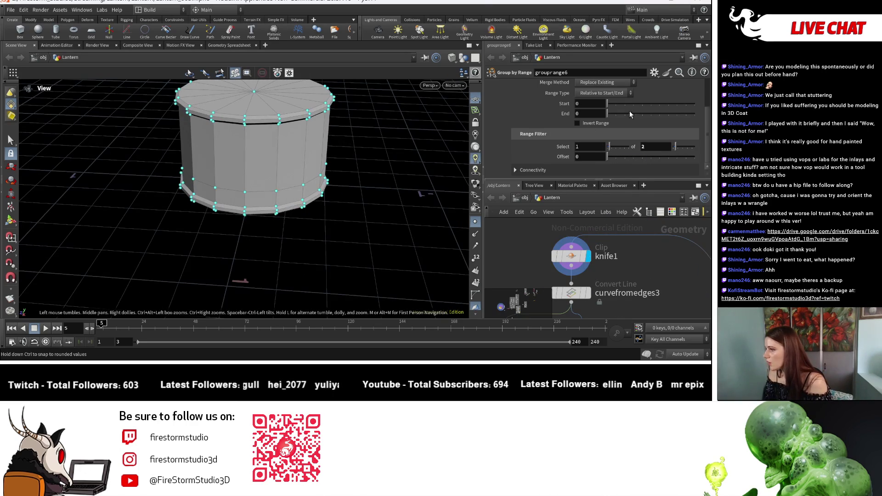
{"action": "left_click", "coordinate": [570, 257]}
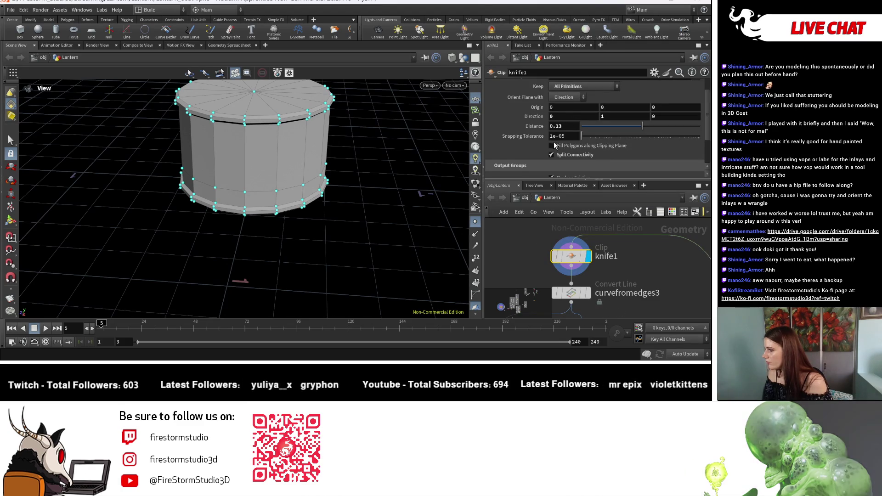
{"action": "left_click", "coordinate": [558, 137]}
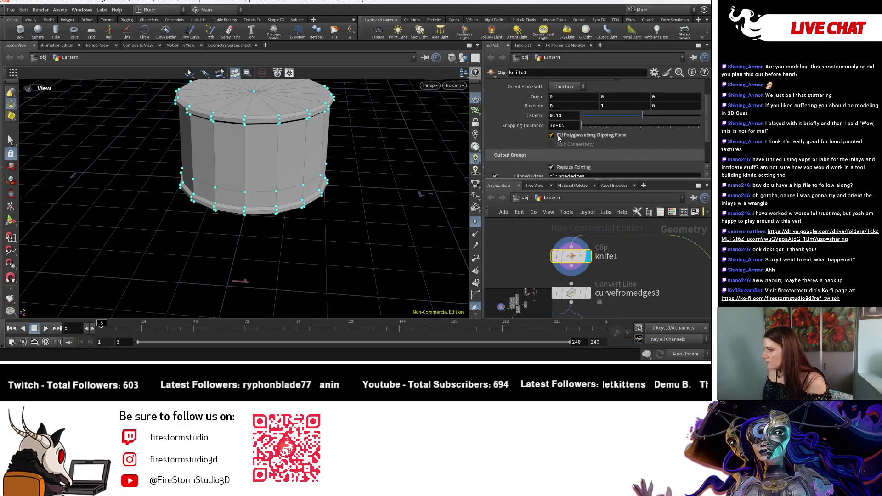
{"action": "left_click", "coordinate": [559, 136]}
{"action": "scroll", "coordinate": [597, 164], "scroll_direction": "down", "scroll_amount": 2}
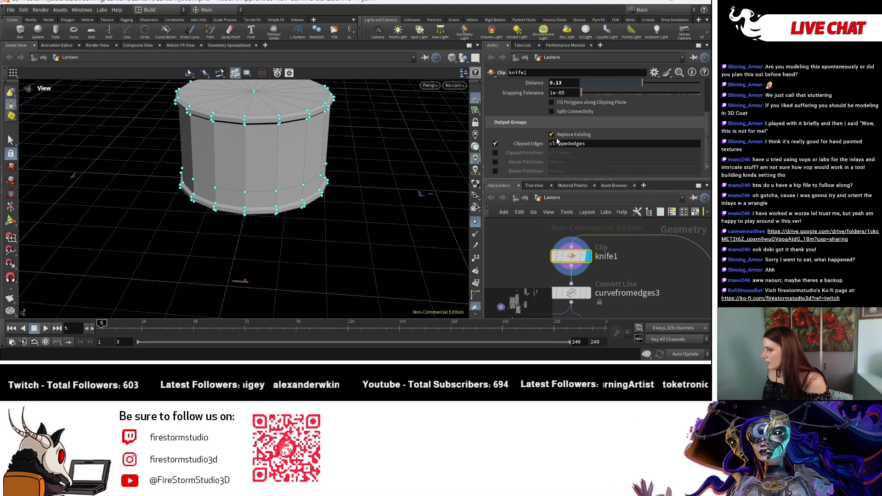
{"action": "scroll", "coordinate": [679, 266], "scroll_direction": "down", "scroll_amount": 3}
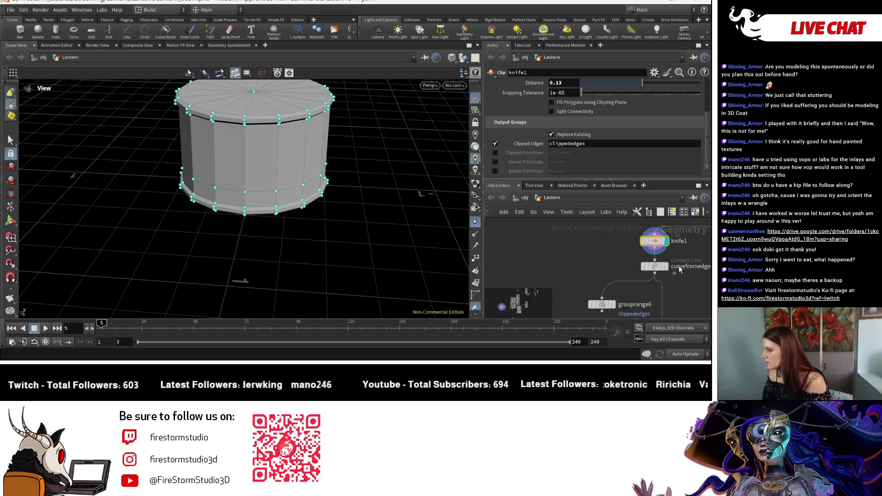
{"action": "left_click", "coordinate": [664, 266]}
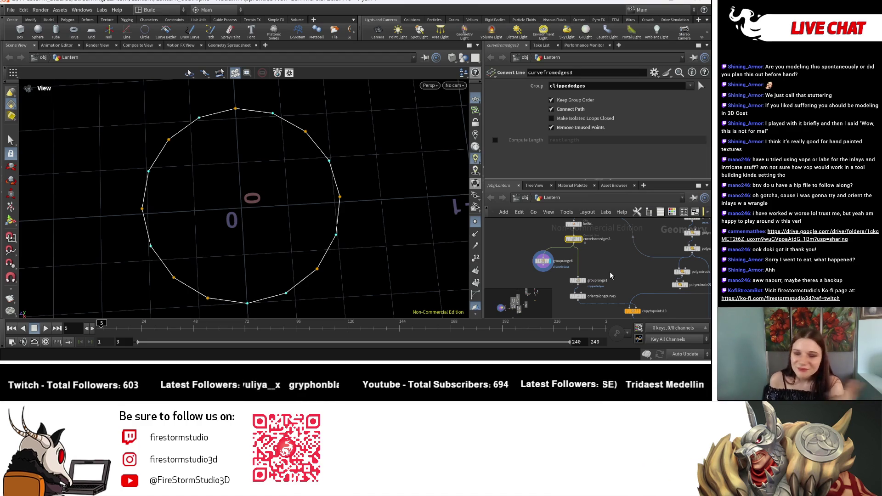
Reposition group15 in the network and tumble around the wavy ring from copytopoints10.
{"action": "mouse_move", "coordinate": [610, 276]}
{"action": "middle_mouse_down"}
{"action": "mouse_move", "coordinate": [628, 287]}
{"action": "mouse_move", "coordinate": [674, 287]}
{"action": "mouse_move", "coordinate": [646, 243]}
{"action": "mouse_move", "coordinate": [631, 249]}
{"action": "mouse_move", "coordinate": [630, 286]}
{"action": "middle_mouse_up"}
{"action": "scroll", "coordinate": [571, 263], "scroll_direction": "up", "scroll_amount": 3}
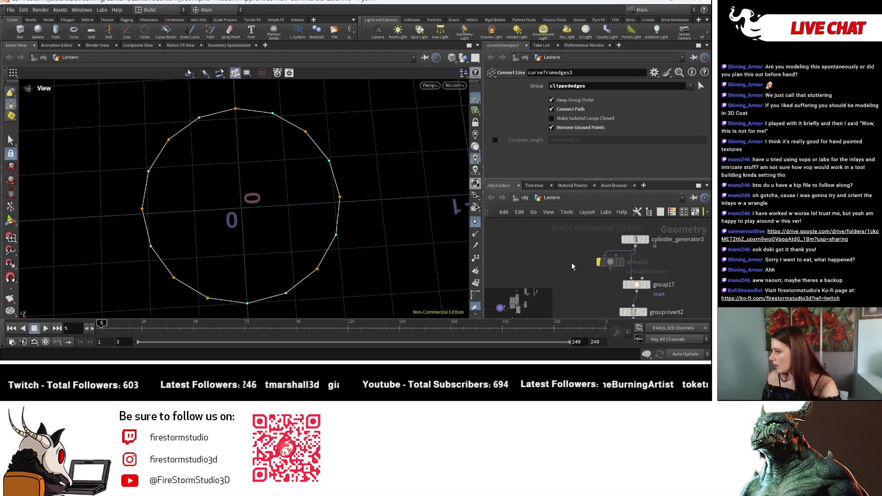
{"action": "scroll", "coordinate": [571, 263], "scroll_direction": "up", "scroll_amount": 2}
{"action": "left_click_drag", "start_coordinate": [630, 264], "coordinate": [561, 275]}
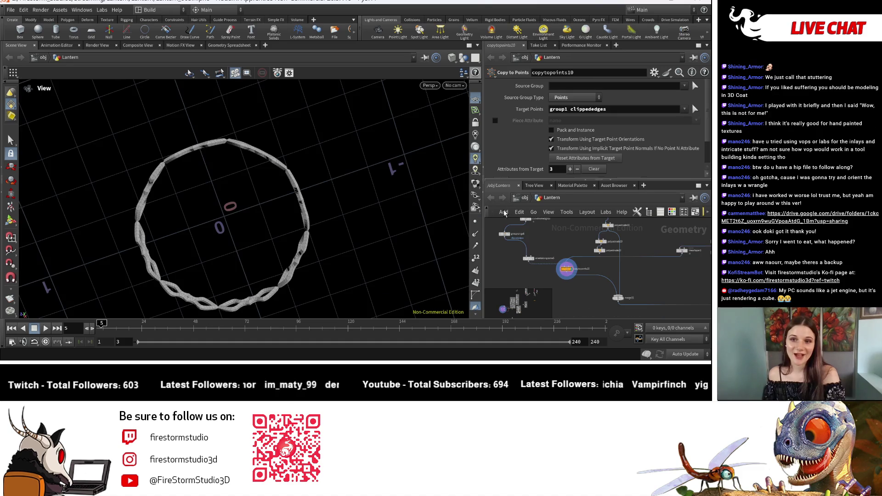
{"action": "mouse_move", "coordinate": [301, 236]}
{"action": "left_mouse_down"}
{"action": "mouse_move", "coordinate": [289, 213]}
{"action": "mouse_move", "coordinate": [375, 299]}
{"action": "mouse_move", "coordinate": [351, 246]}
{"action": "mouse_move", "coordinate": [220, 240]}
{"action": "mouse_move", "coordinate": [271, 201]}
{"action": "left_mouse_up"}
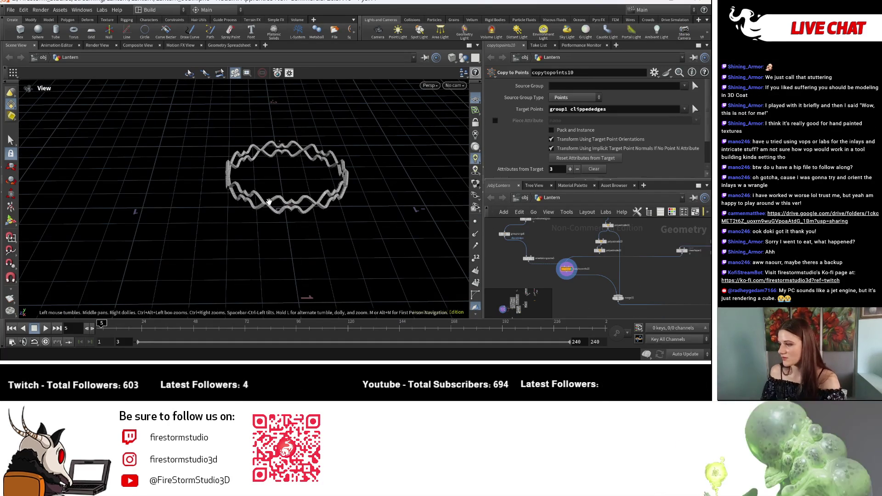
{"action": "scroll", "coordinate": [229, 160], "scroll_direction": "up", "scroll_amount": 3}
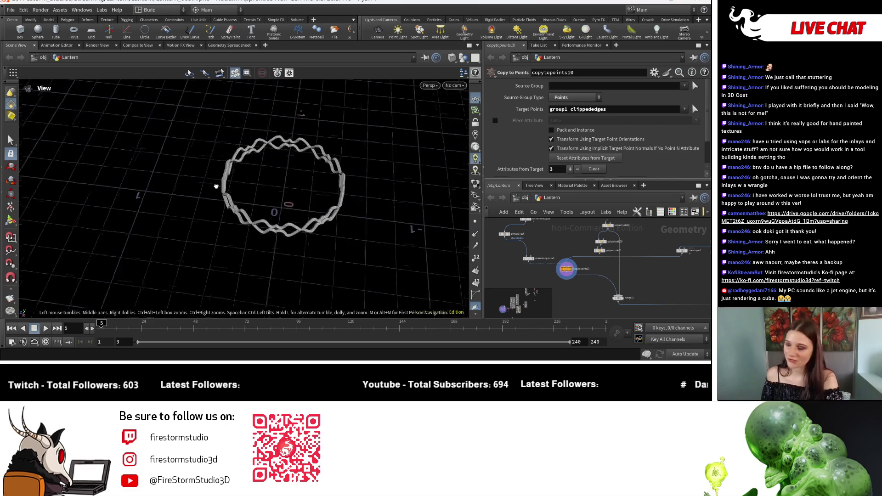
{"action": "left_click_drag", "start_coordinate": [336, 197], "coordinate": [317, 197]}
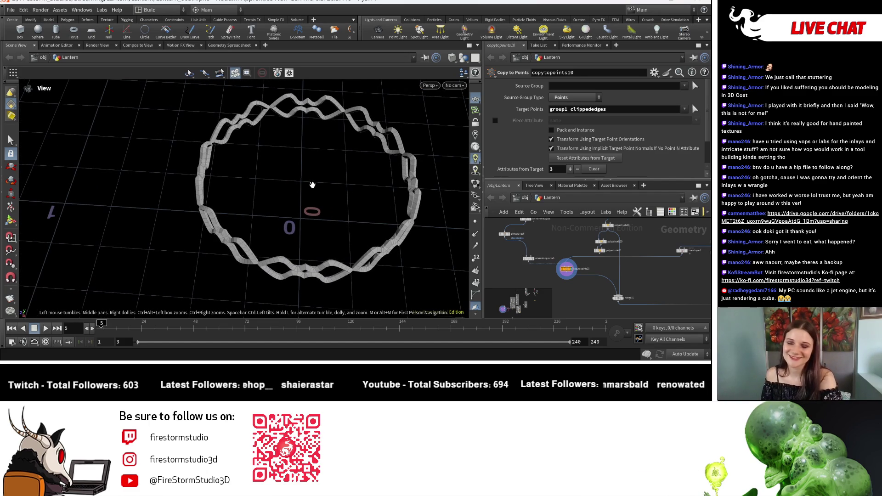
{"action": "scroll", "coordinate": [571, 266], "scroll_direction": "up", "scroll_amount": 2}
Pick Boolean Subtract from the TAB menu to add it to the network.
{"action": "key", "text": "Tab"}
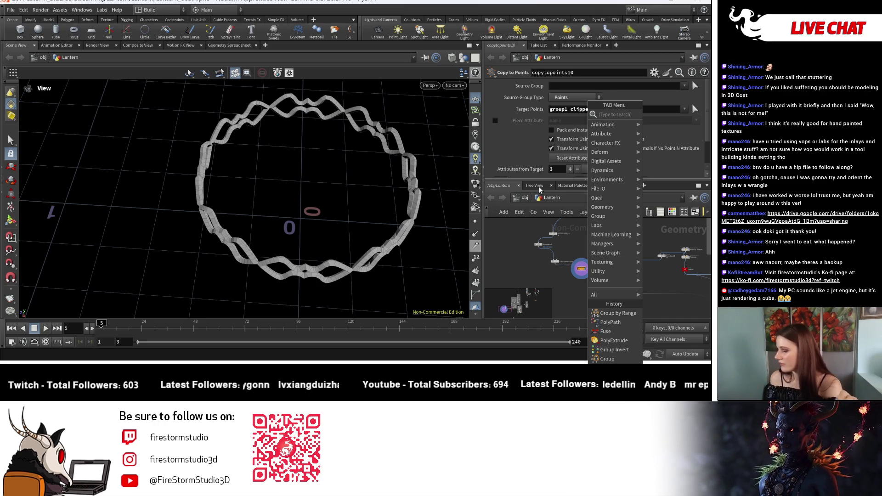
{"action": "type", "text": "bool"}
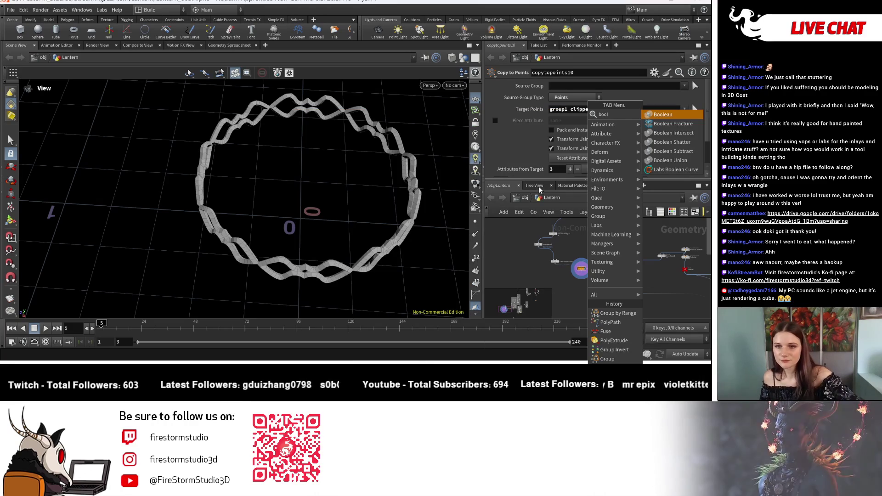
{"action": "type", "text": "ean"}
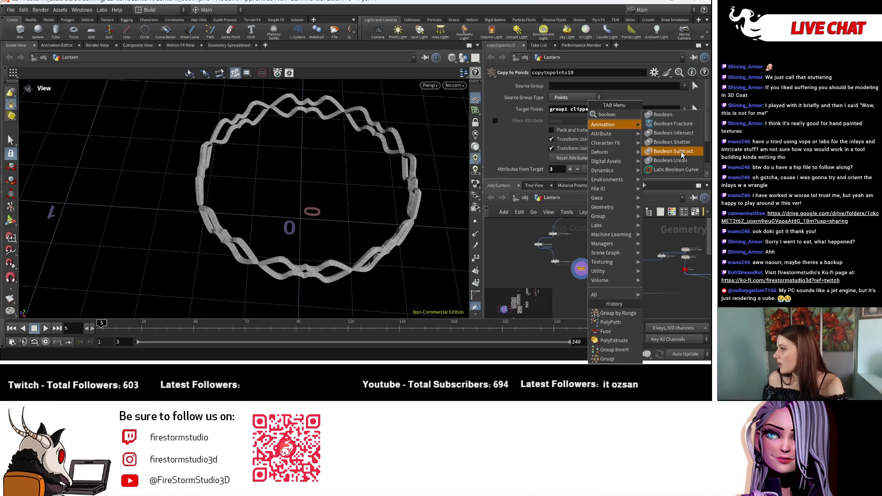
{"action": "left_click", "coordinate": [682, 155]}
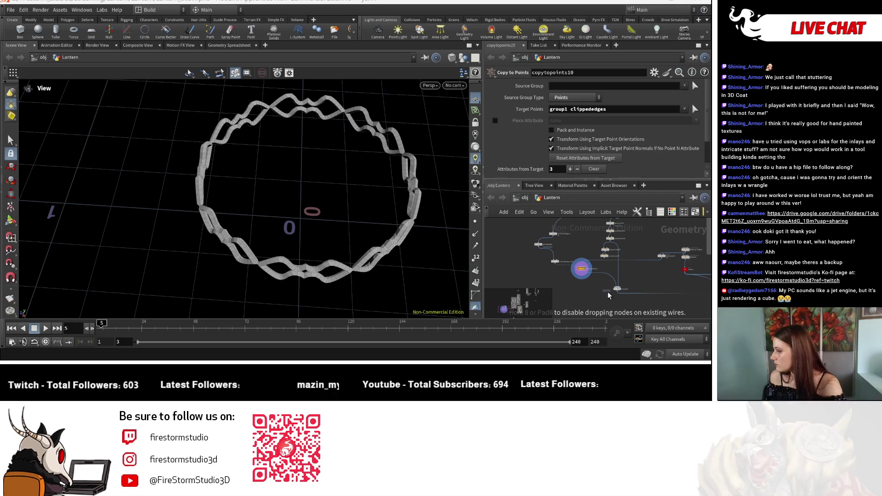
Place boolean5, wire copytopoints10 into it and set Operation to Subtract B-A.
{"action": "left_click", "coordinate": [598, 275]}
{"action": "scroll", "coordinate": [599, 276], "scroll_direction": "up", "scroll_amount": 2}
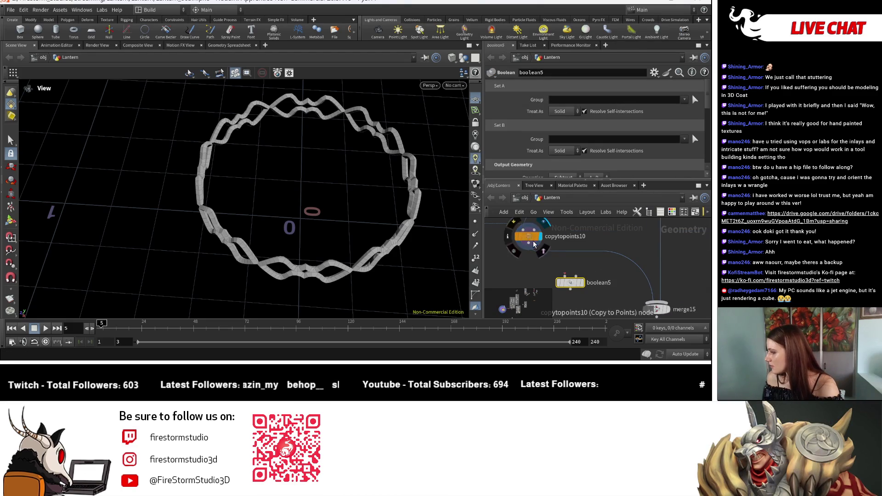
{"action": "left_click", "coordinate": [559, 269]}
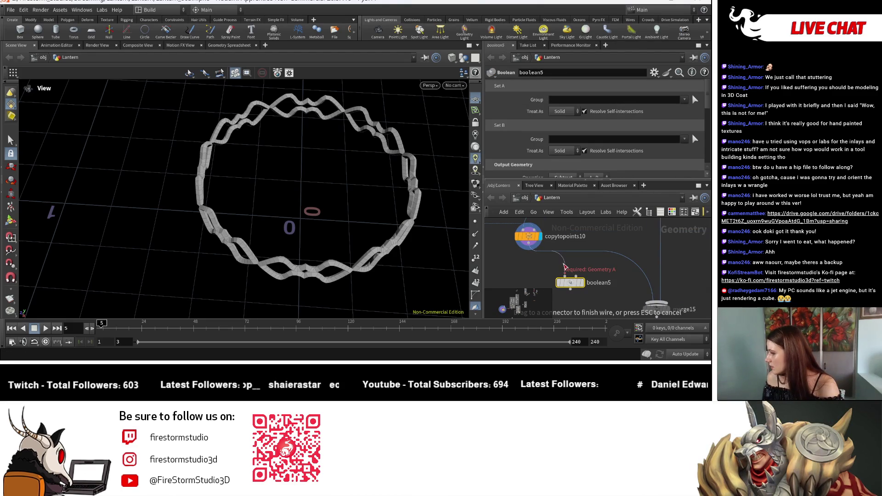
{"action": "left_click", "coordinate": [528, 249]}
{"action": "scroll", "coordinate": [601, 303], "scroll_direction": "down", "scroll_amount": 3}
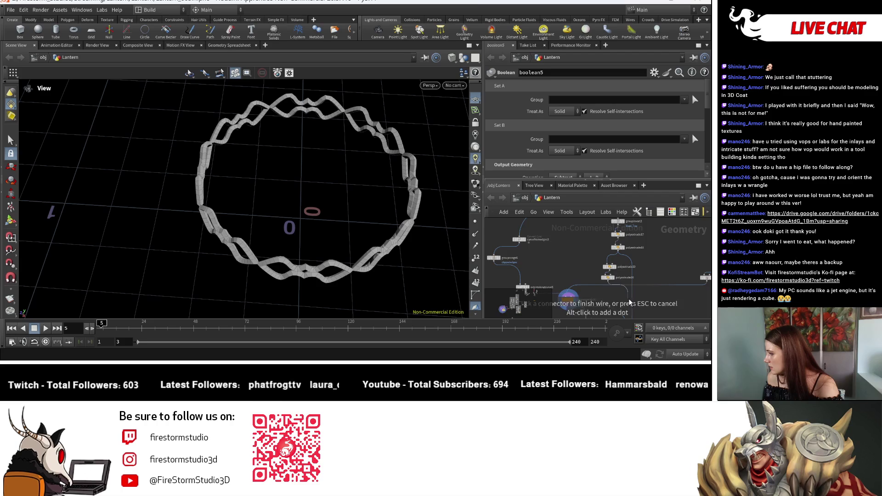
{"action": "scroll", "coordinate": [606, 282], "scroll_direction": "up", "scroll_amount": 2}
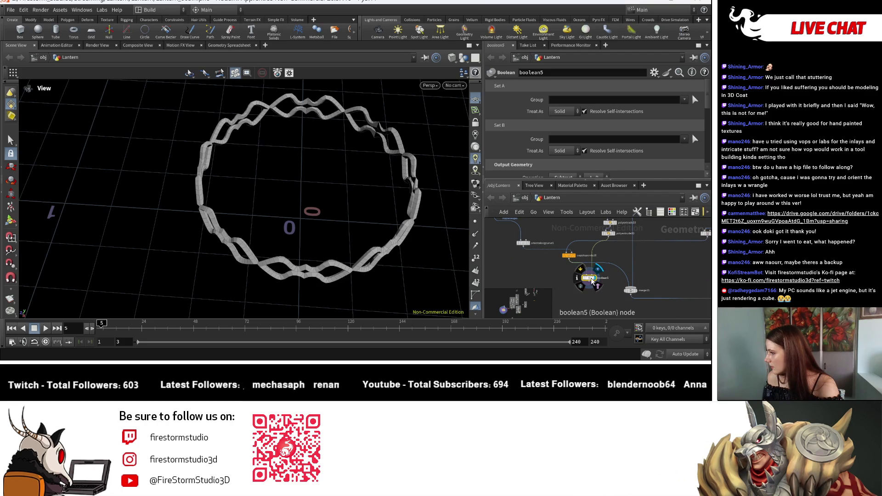
{"action": "scroll", "coordinate": [592, 166], "scroll_direction": "down", "scroll_amount": 2}
{"action": "left_click", "coordinate": [597, 164]}
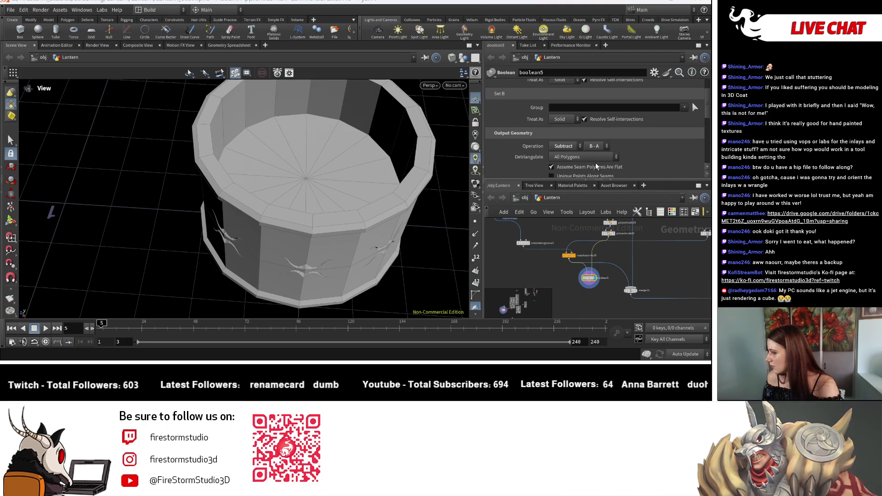
{"action": "mouse_move", "coordinate": [386, 124]}
{"action": "left_mouse_down"}
{"action": "mouse_move", "coordinate": [394, 188]}
{"action": "mouse_move", "coordinate": [428, 158]}
{"action": "left_mouse_up"}
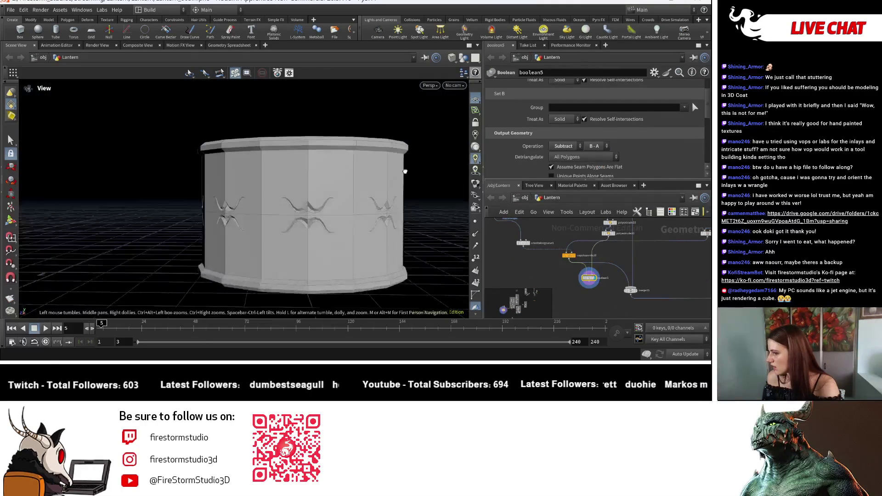
{"action": "scroll", "coordinate": [573, 157], "scroll_direction": "down", "scroll_amount": 2}
{"action": "scroll", "coordinate": [572, 157], "scroll_direction": "down", "scroll_amount": 2}
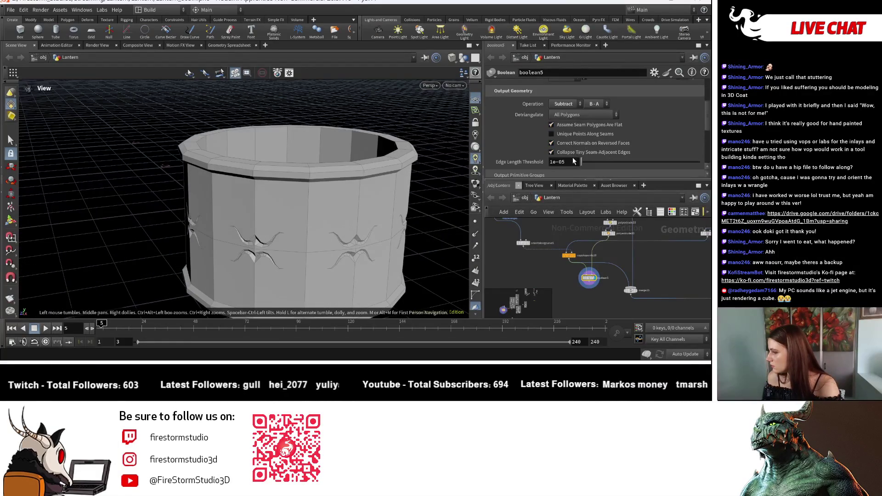
Try raising Edge Length Threshold, reset it to zero, and inspect the carved lantern wall.
{"action": "left_click_drag", "start_coordinate": [588, 162], "coordinate": [580, 162]}
{"action": "mouse_move", "coordinate": [429, 223]}
{"action": "left_mouse_down"}
{"action": "mouse_move", "coordinate": [386, 207]}
{"action": "mouse_move", "coordinate": [420, 223]}
{"action": "mouse_move", "coordinate": [444, 196]}
{"action": "mouse_move", "coordinate": [407, 148]}
{"action": "mouse_move", "coordinate": [404, 181]}
{"action": "mouse_move", "coordinate": [358, 118]}
{"action": "mouse_move", "coordinate": [375, 223]}
{"action": "mouse_move", "coordinate": [327, 202]}
{"action": "mouse_move", "coordinate": [358, 131]}
{"action": "mouse_move", "coordinate": [411, 127]}
{"action": "mouse_move", "coordinate": [148, 137]}
{"action": "mouse_move", "coordinate": [276, 172]}
{"action": "mouse_move", "coordinate": [379, 165]}
{"action": "mouse_move", "coordinate": [394, 213]}
{"action": "mouse_move", "coordinate": [457, 204]}
{"action": "left_mouse_up"}
{"action": "scroll", "coordinate": [530, 140], "scroll_direction": "down", "scroll_amount": 3}
{"action": "right_click_drag", "start_coordinate": [457, 205], "coordinate": [434, 217]}
{"action": "left_click_drag", "start_coordinate": [433, 216], "coordinate": [390, 210]}
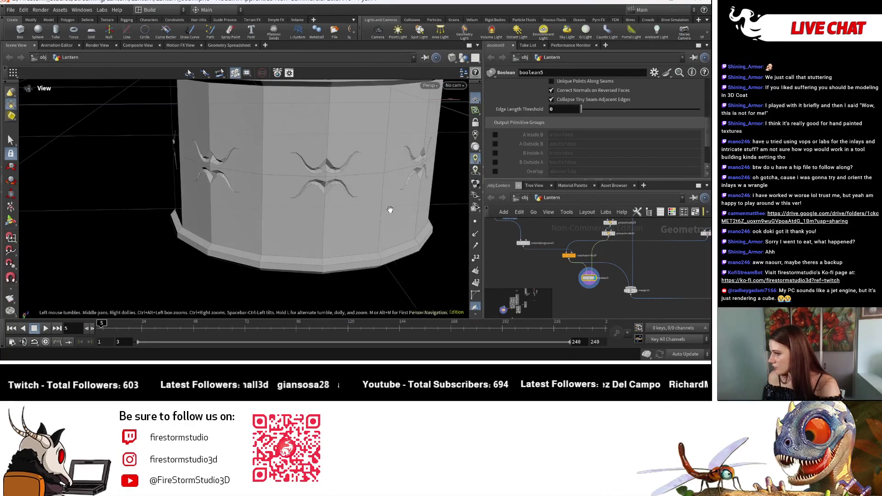
{"action": "scroll", "coordinate": [607, 281], "scroll_direction": "up", "scroll_amount": 3}
{"action": "scroll", "coordinate": [607, 281], "scroll_direction": "up", "scroll_amount": 2}
{"action": "scroll", "coordinate": [608, 283], "scroll_direction": "up", "scroll_amount": 2}
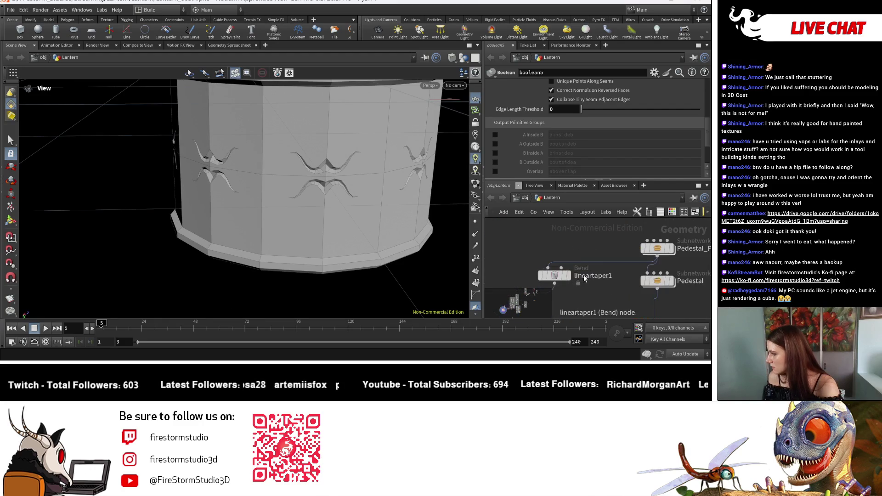
Set lineartaper1's Bend Angle to about -74.6 and inspect the wavy band around the lantern.
{"action": "left_click", "coordinate": [557, 279]}
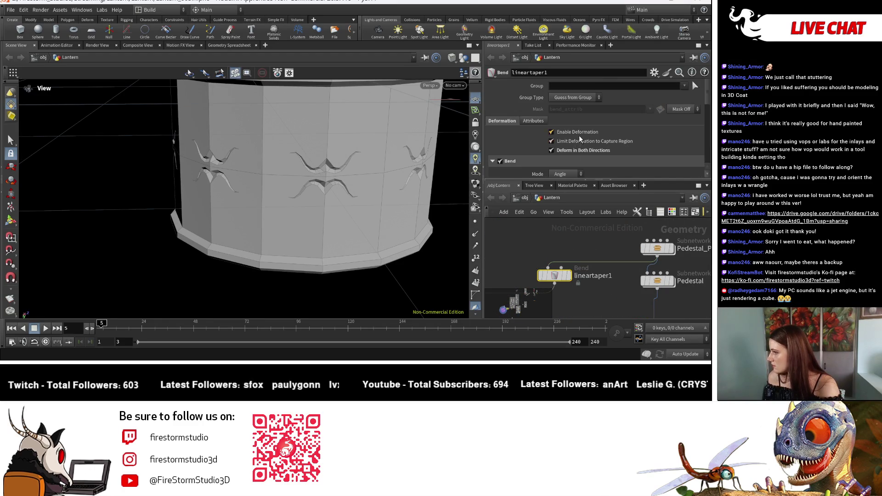
{"action": "scroll", "coordinate": [579, 135], "scroll_direction": "down", "scroll_amount": 2}
{"action": "left_click_drag", "start_coordinate": [595, 135], "coordinate": [588, 130]}
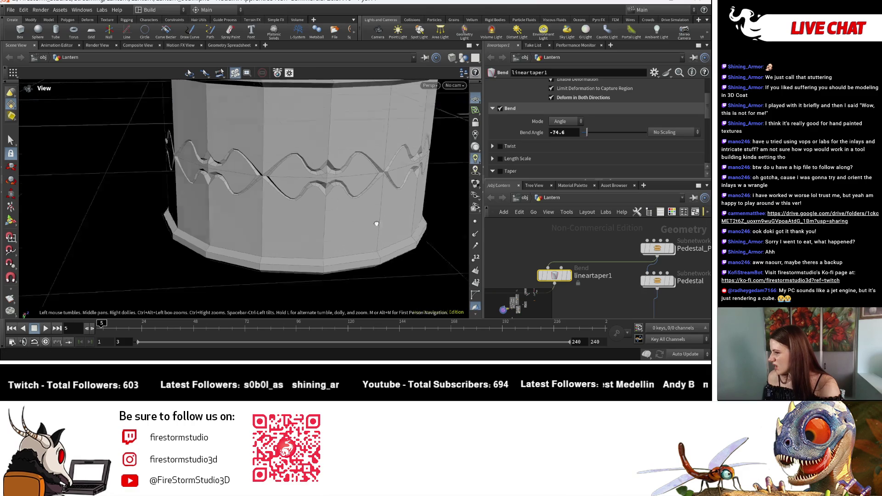
{"action": "left_click_drag", "start_coordinate": [376, 224], "coordinate": [378, 229]}
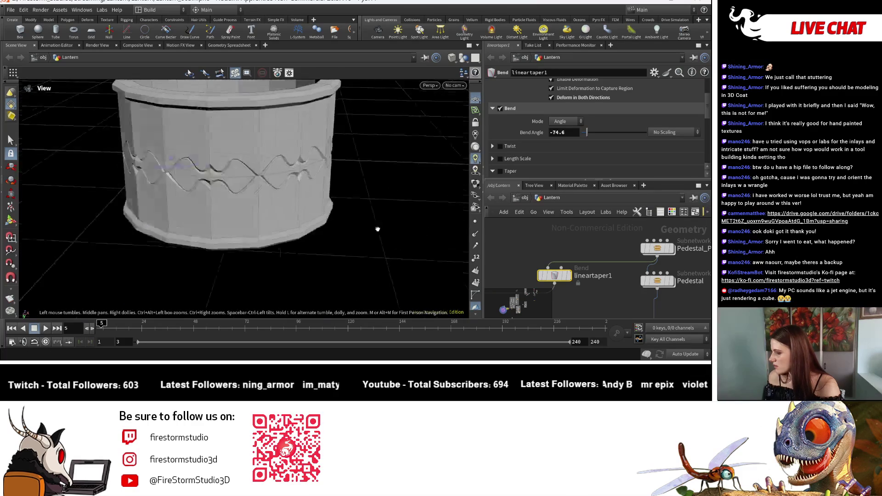
{"action": "mouse_move", "coordinate": [378, 229]}
{"action": "left_mouse_down"}
{"action": "mouse_move", "coordinate": [378, 238]}
{"action": "mouse_move", "coordinate": [221, 196]}
{"action": "left_mouse_up"}
{"action": "scroll", "coordinate": [220, 196], "scroll_direction": "up", "scroll_amount": 3}
{"action": "middle_click_drag", "start_coordinate": [228, 193], "coordinate": [224, 196]}
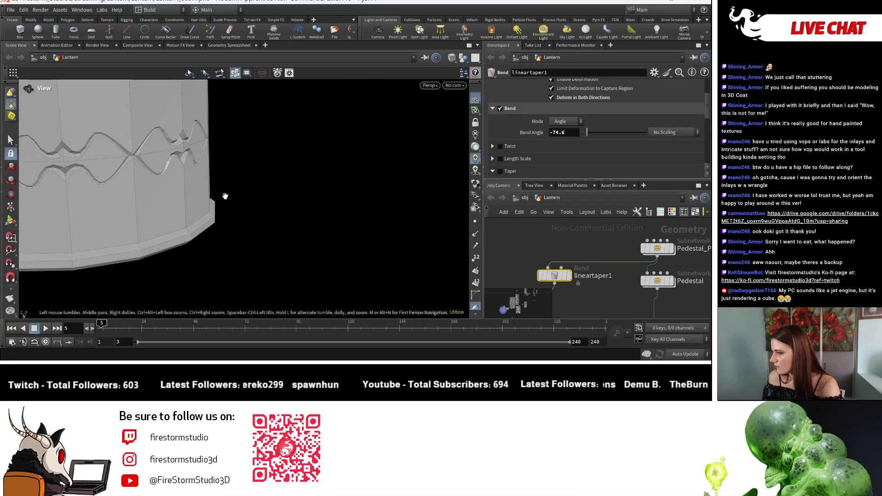
{"action": "scroll", "coordinate": [225, 196], "scroll_direction": "down", "scroll_amount": 5}
{"action": "left_click_drag", "start_coordinate": [167, 217], "coordinate": [273, 203]}
{"action": "scroll", "coordinate": [214, 218], "scroll_direction": "up", "scroll_amount": 1}
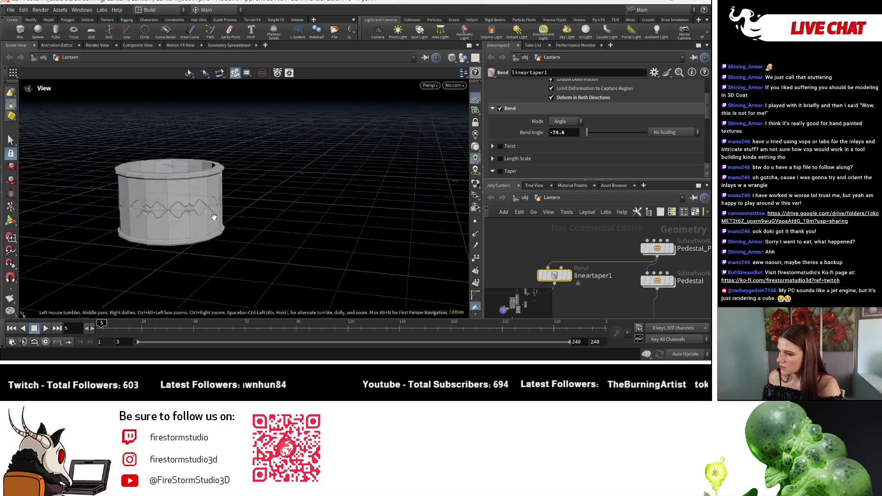
{"action": "middle_click_drag", "start_coordinate": [213, 218], "coordinate": [316, 228]}
{"action": "scroll", "coordinate": [621, 276], "scroll_direction": "down", "scroll_amount": 2}
{"action": "mouse_move", "coordinate": [667, 291]}
{"action": "middle_mouse_down"}
{"action": "mouse_move", "coordinate": [705, 296]}
{"action": "mouse_move", "coordinate": [592, 323]}
{"action": "middle_mouse_up"}
{"action": "scroll", "coordinate": [624, 272], "scroll_direction": "up", "scroll_amount": 2}
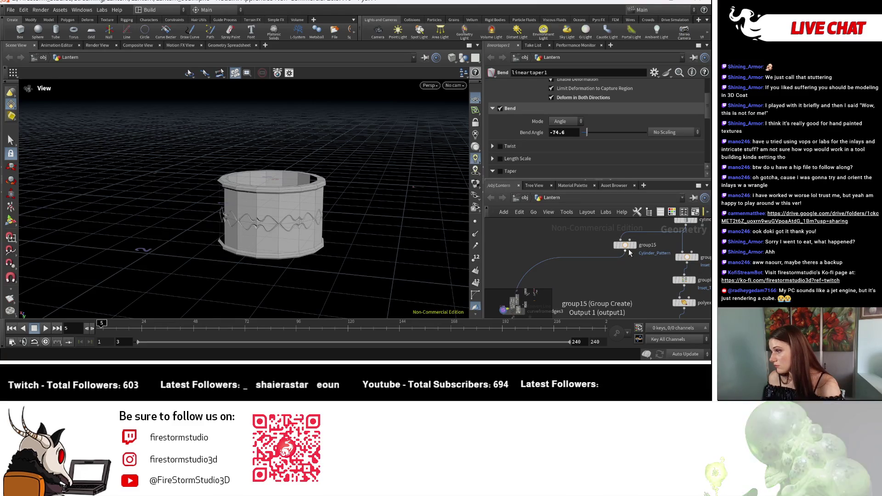
{"action": "left_click_drag", "start_coordinate": [625, 246], "coordinate": [570, 273]}
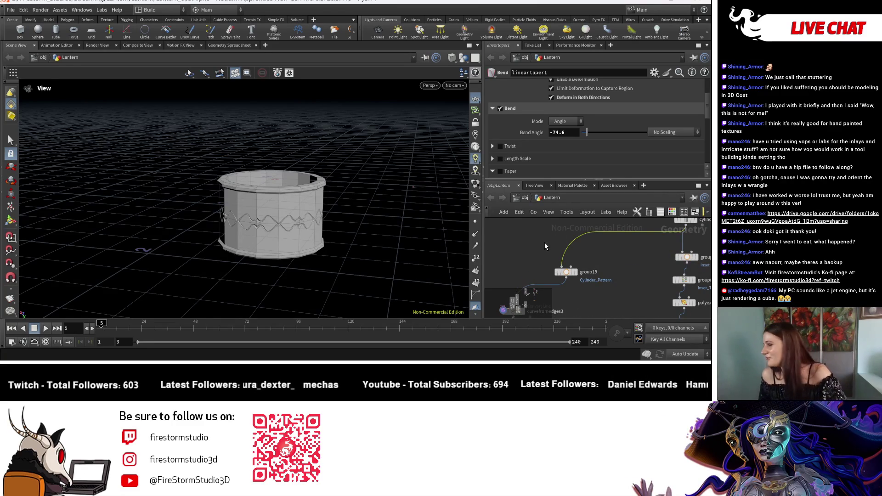
Add a Transform SOP above group15 for scaling the pattern cylinder.
{"action": "key", "text": "Tab"}
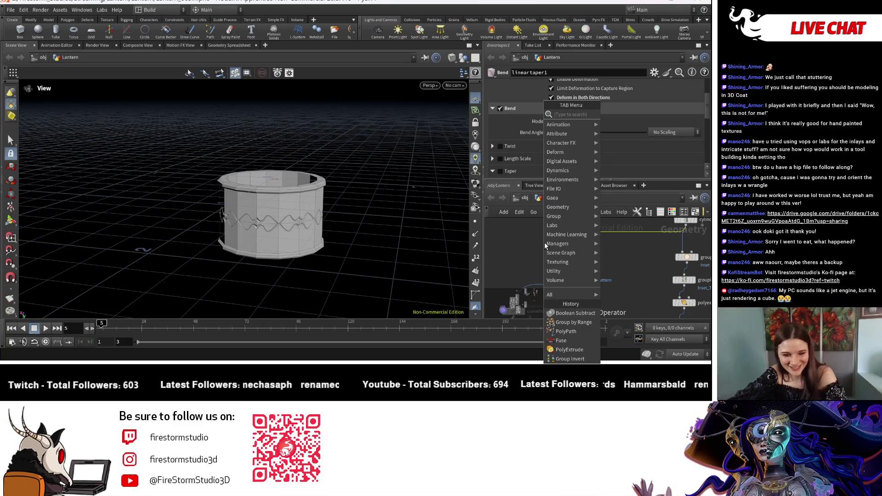
{"action": "type", "text": "tea"}
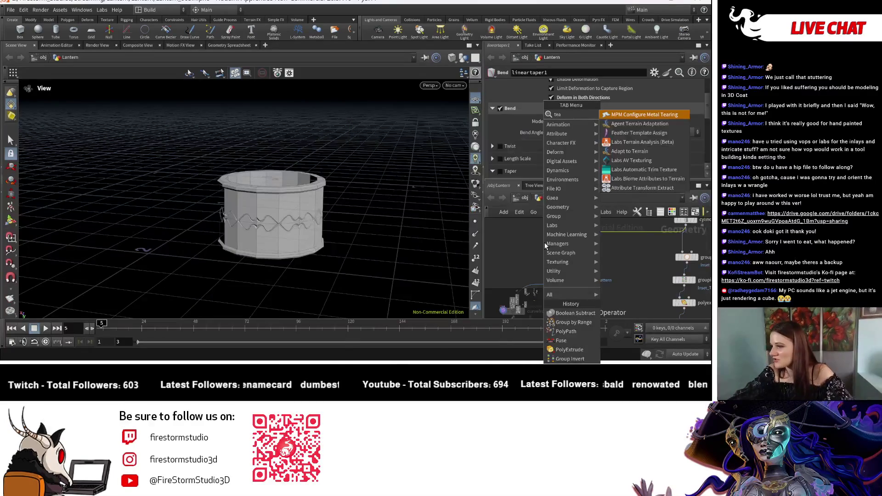
{"action": "type", "text": "rrain"}
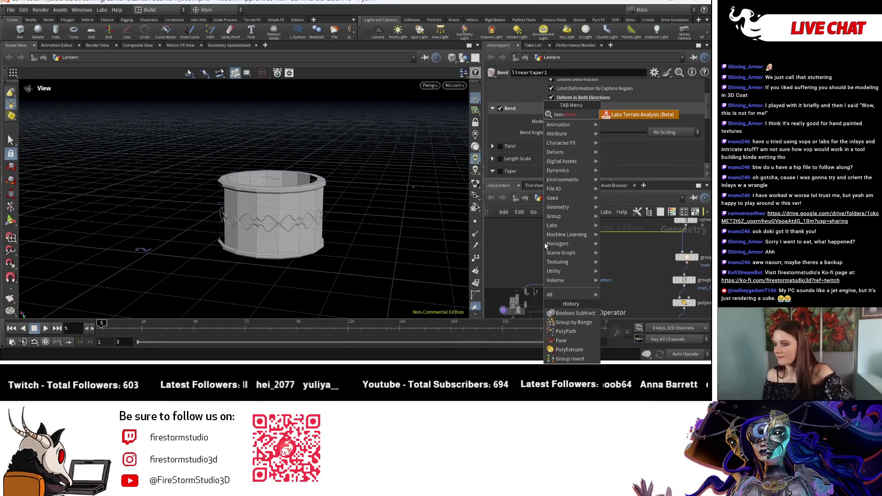
{"action": "key", "text": "BackSpace"}
{"action": "key", "text": "BackSpace"}
{"action": "key", "text": "BackSpace"}
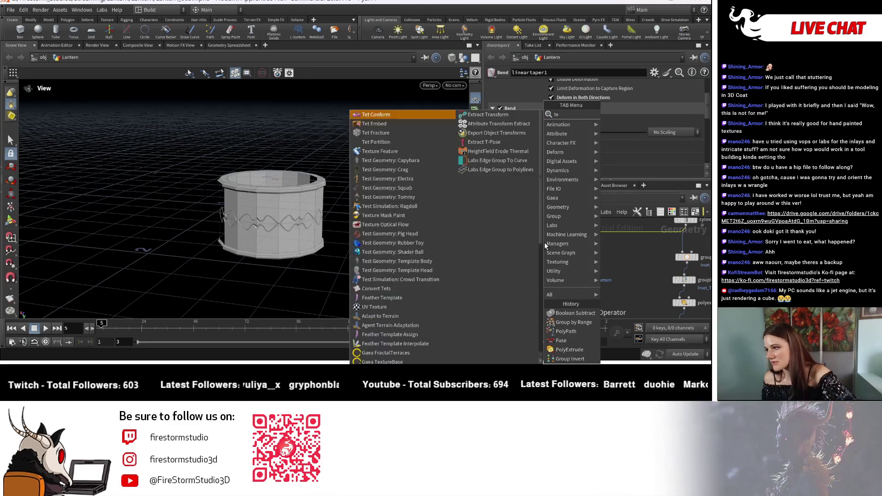
{"action": "key", "text": "BackSpace"}
{"action": "key", "text": "BackSpace"}
{"action": "type", "text": "tran"}
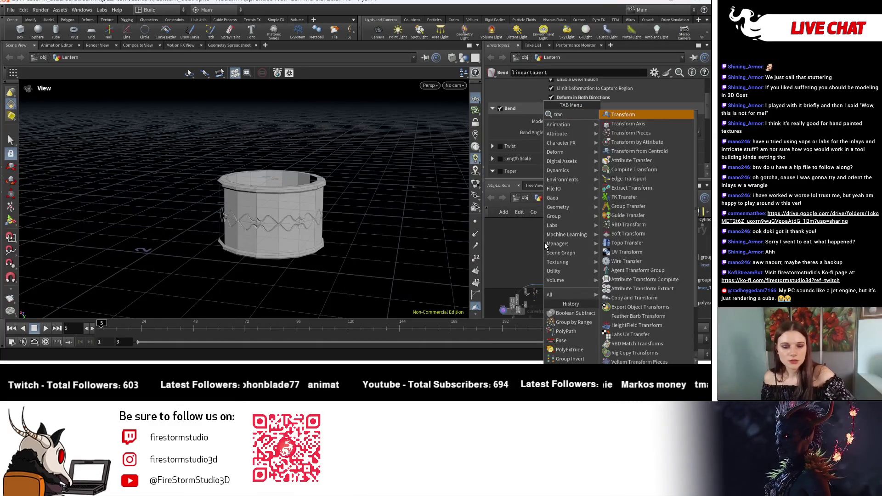
{"action": "type", "text": "sf"}
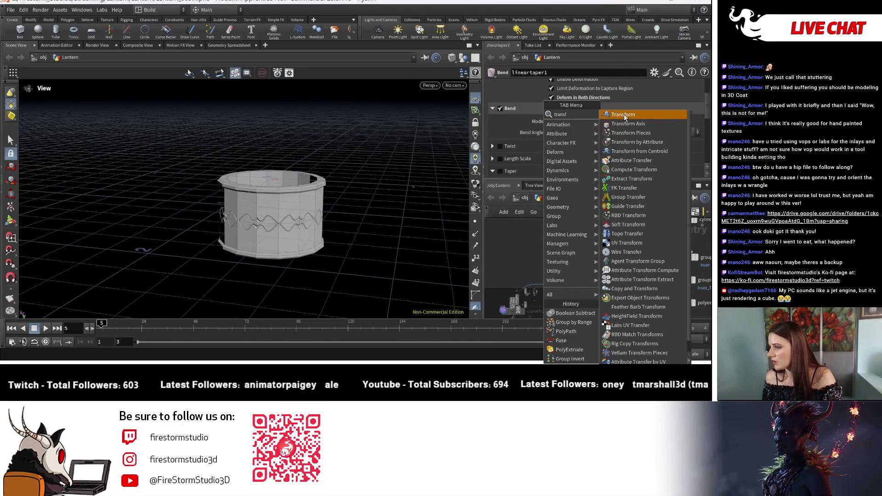
{"action": "left_click", "coordinate": [624, 115]}
{"action": "left_click", "coordinate": [572, 243]}
{"action": "type", "text": "1.1"}
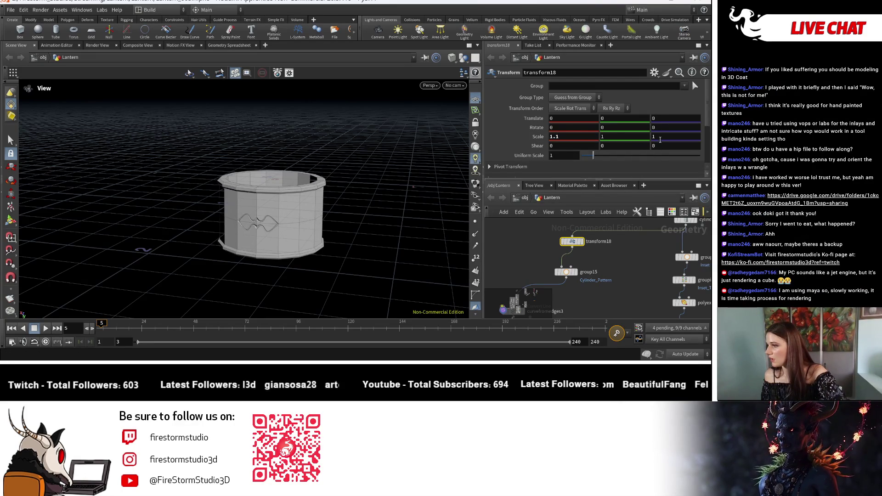
{"action": "type", "text": ".1"}
Confirm Z scale 1.1, check group15's edge ring, then display curvefromedges3's circle curve.
{"action": "key", "text": "Return"}
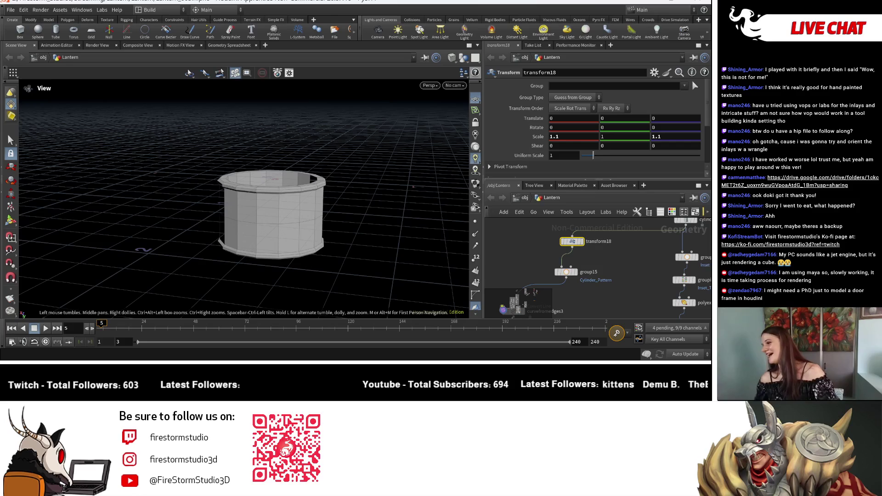
{"action": "scroll", "coordinate": [521, 237], "scroll_direction": "down", "scroll_amount": 5}
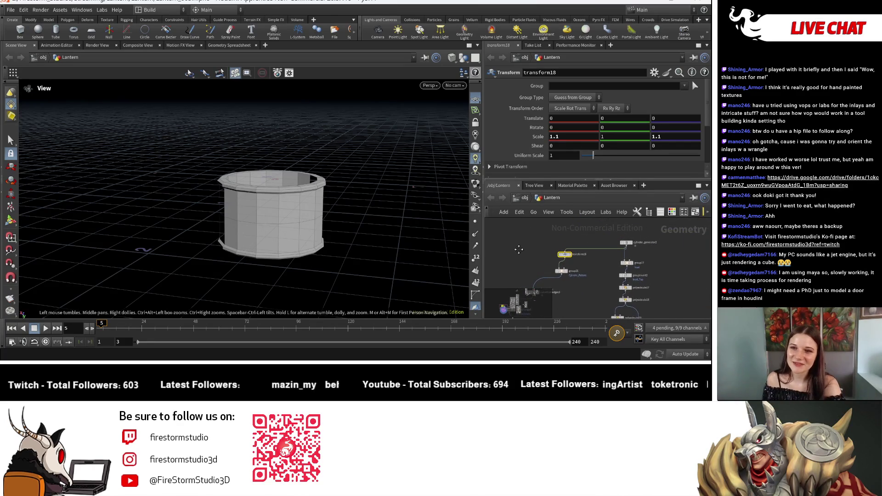
{"action": "scroll", "coordinate": [530, 259], "scroll_direction": "up", "scroll_amount": 3}
{"action": "scroll", "coordinate": [531, 265], "scroll_direction": "up", "scroll_amount": 1}
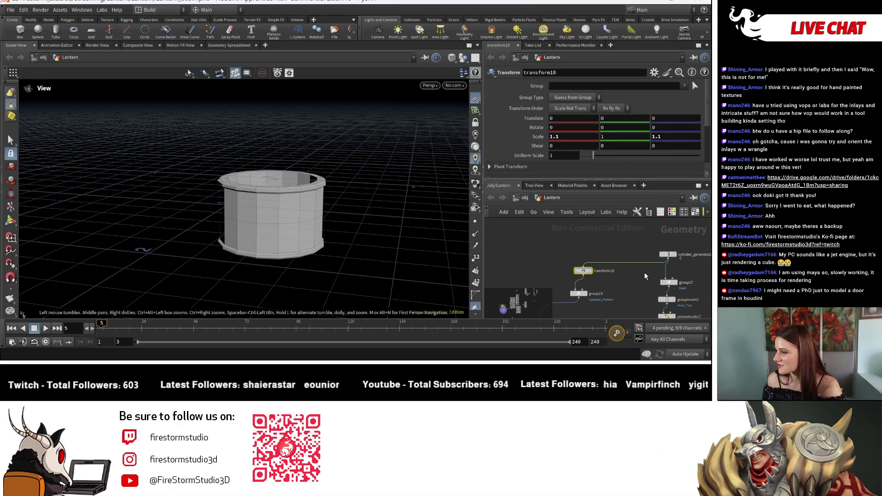
{"action": "left_click", "coordinate": [593, 272]}
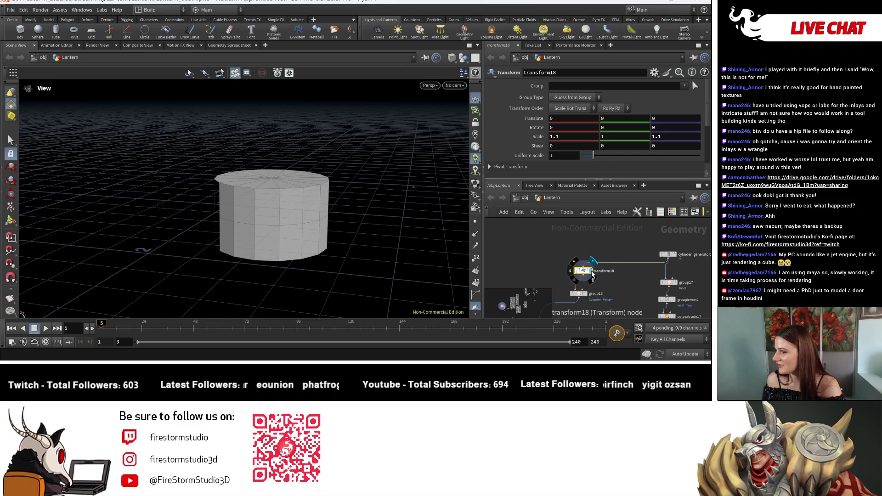
{"action": "left_click", "coordinate": [587, 295]}
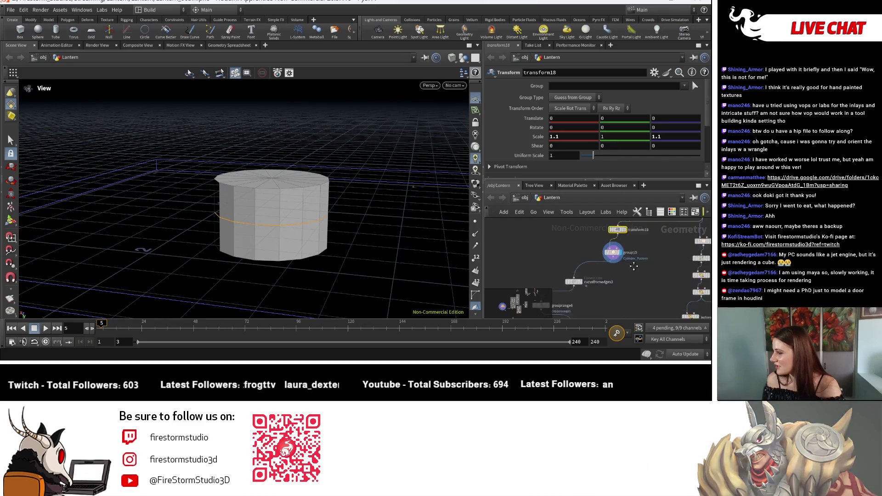
{"action": "mouse_move", "coordinate": [592, 303]}
{"action": "middle_mouse_down"}
{"action": "mouse_move", "coordinate": [614, 274]}
{"action": "mouse_move", "coordinate": [605, 268]}
{"action": "mouse_move", "coordinate": [616, 181]}
{"action": "middle_mouse_up"}
{"action": "left_click", "coordinate": [614, 272]}
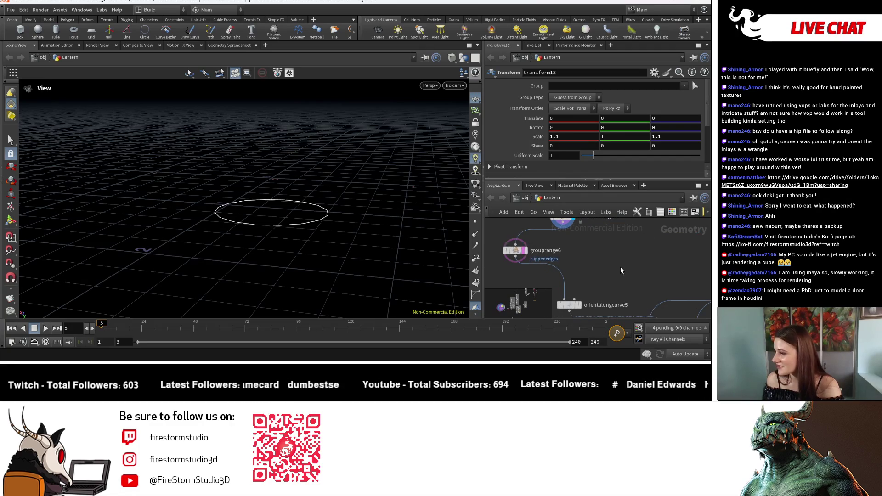
Display boolean5 and change transform18 Scale X and Z to 1.025.
{"action": "mouse_move", "coordinate": [524, 254]}
{"action": "middle_mouse_down"}
{"action": "mouse_move", "coordinate": [565, 248]}
{"action": "mouse_move", "coordinate": [560, 283]}
{"action": "middle_mouse_up"}
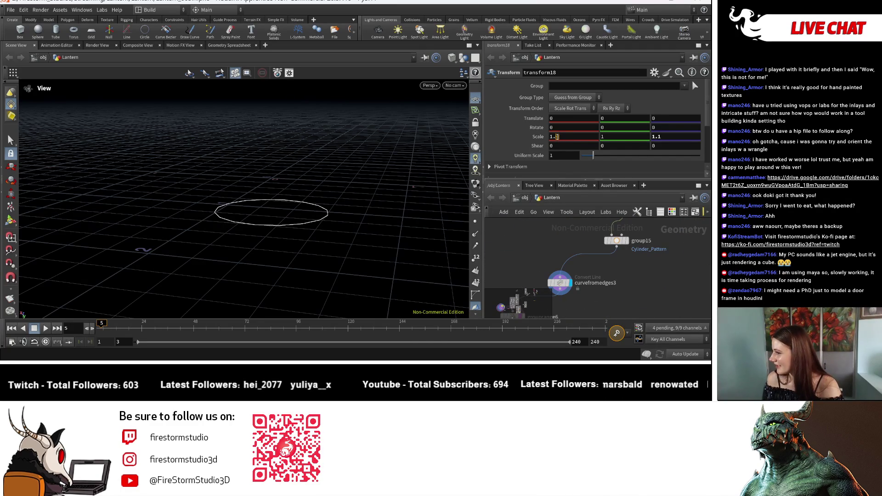
{"action": "middle_click_drag", "start_coordinate": [559, 283], "coordinate": [668, 296]}
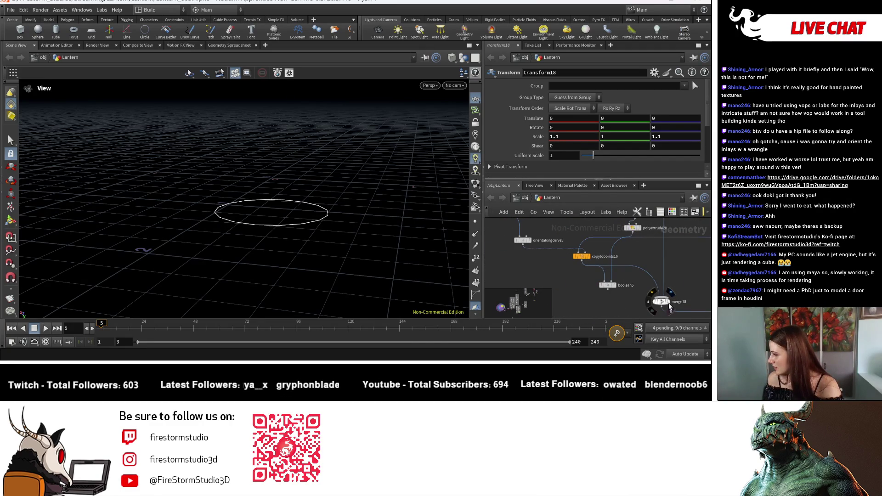
{"action": "left_click", "coordinate": [616, 287]}
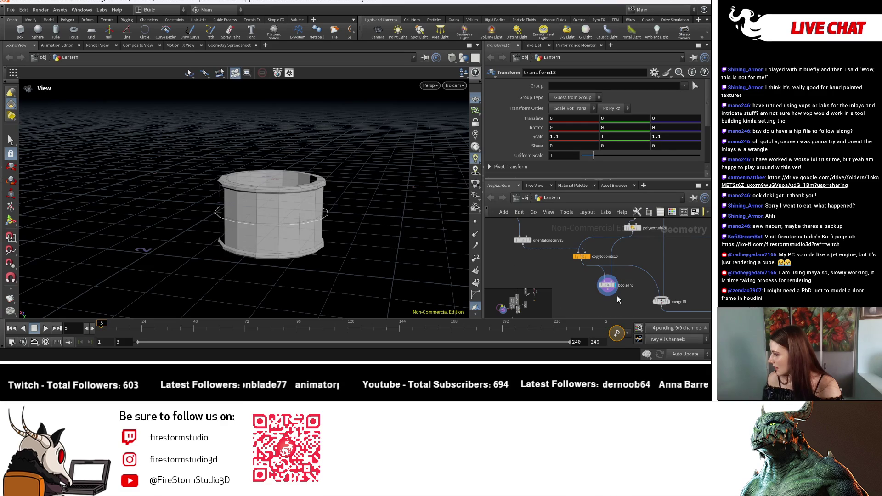
{"action": "left_click", "coordinate": [557, 136]}
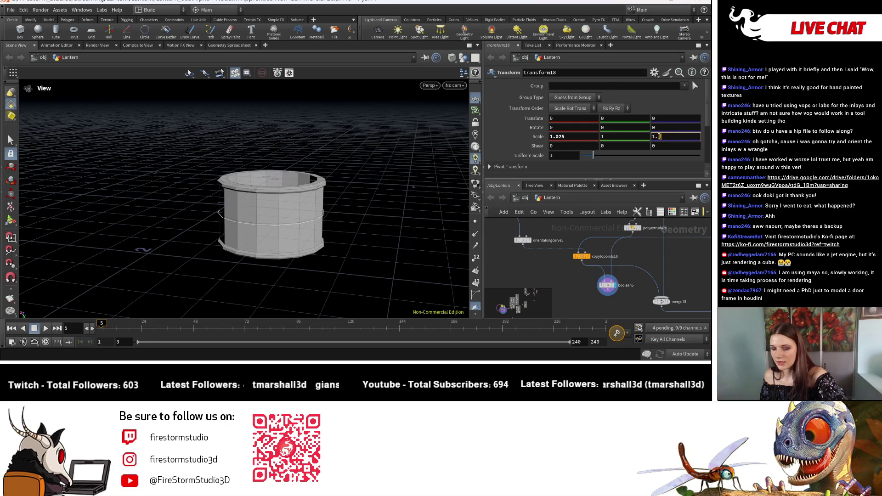
{"action": "type", "text": "2"}
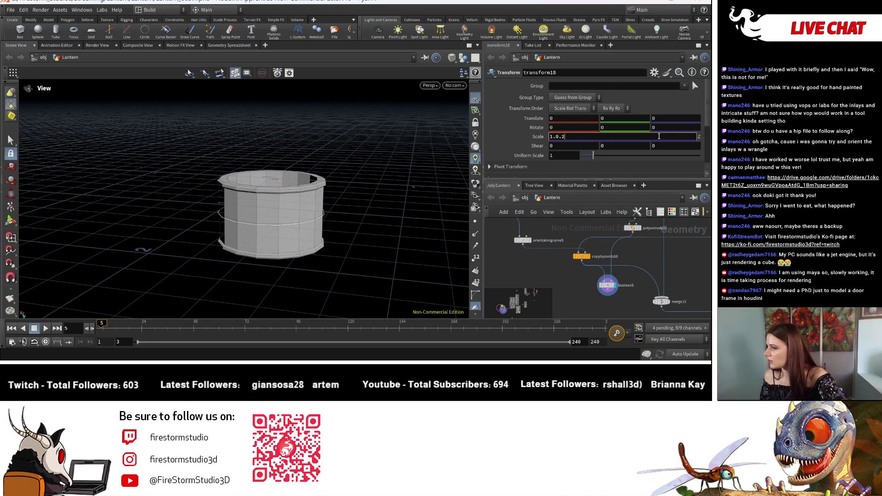
{"action": "type", "text": "5"}
{"action": "key", "text": "Return"}
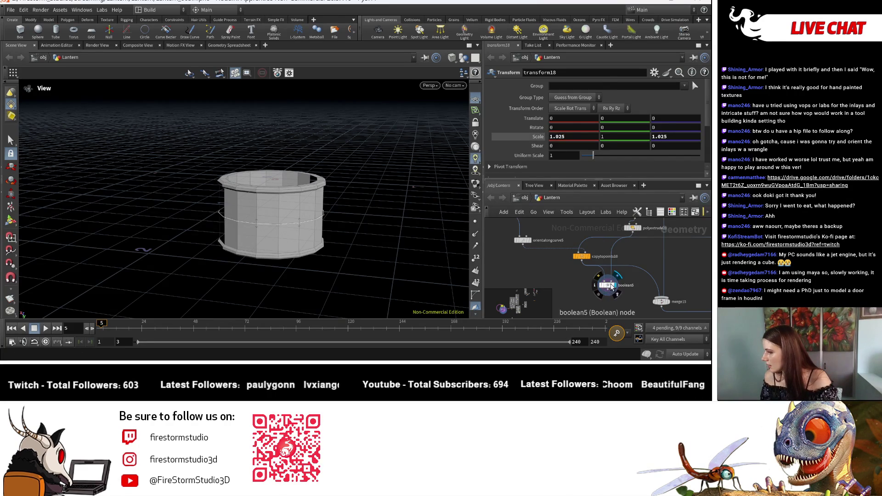
{"action": "left_click", "coordinate": [609, 287]}
{"action": "middle_click_drag", "start_coordinate": [564, 268], "coordinate": [570, 283]}
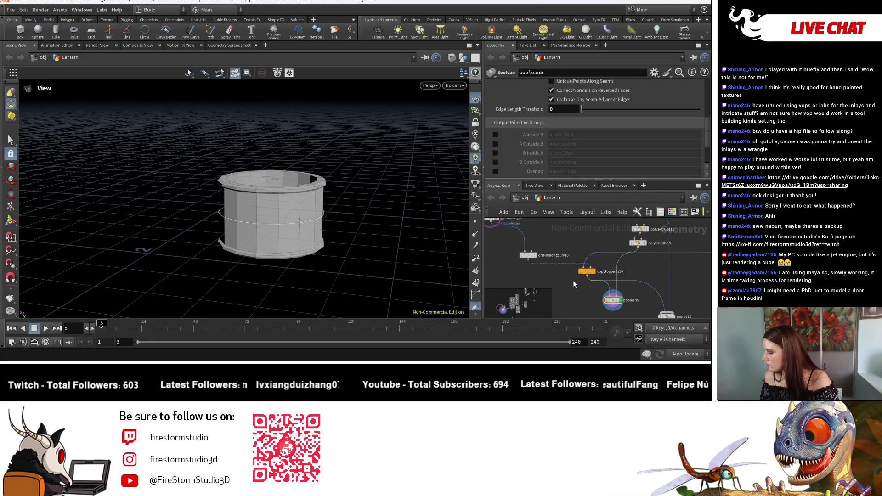
Display copytopoints10's wavy ring strips with polyextrude2 and inspect them from several angles.
{"action": "left_click", "coordinate": [597, 274]}
{"action": "mouse_move", "coordinate": [291, 233]}
{"action": "left_mouse_down"}
{"action": "mouse_move", "coordinate": [437, 252]}
{"action": "mouse_move", "coordinate": [360, 191]}
{"action": "mouse_move", "coordinate": [379, 120]}
{"action": "mouse_move", "coordinate": [385, 214]}
{"action": "left_mouse_up"}
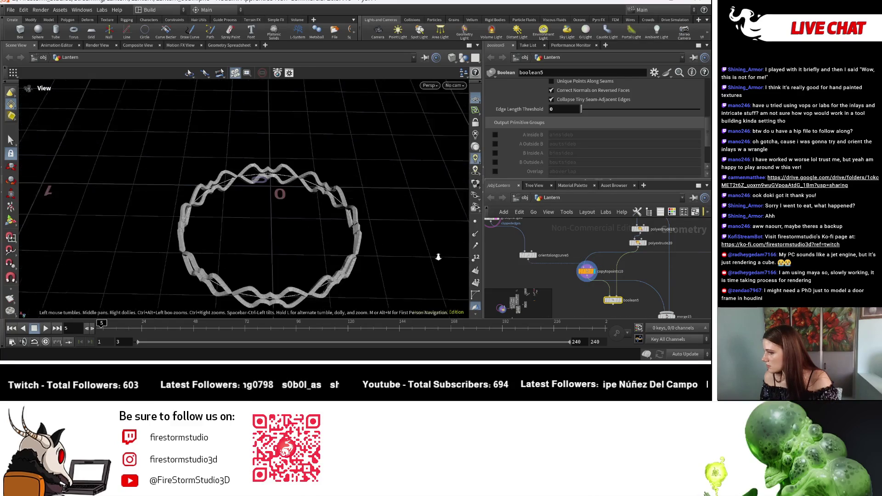
{"action": "scroll", "coordinate": [640, 280], "scroll_direction": "up", "scroll_amount": 2}
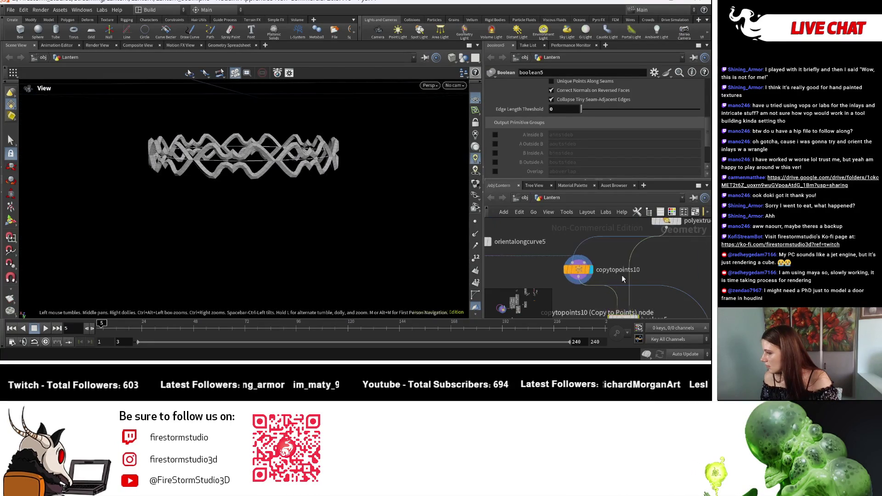
{"action": "middle_click_drag", "start_coordinate": [676, 241], "coordinate": [668, 264]}
{"action": "left_click", "coordinate": [671, 245]}
{"action": "mouse_move", "coordinate": [372, 207]}
{"action": "left_mouse_down"}
{"action": "mouse_move", "coordinate": [344, 193]}
{"action": "mouse_move", "coordinate": [312, 214]}
{"action": "left_mouse_up"}
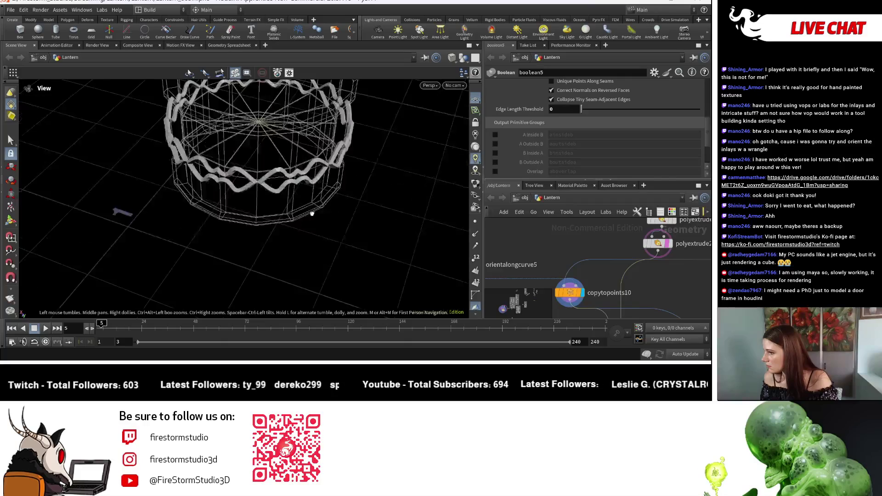
{"action": "scroll", "coordinate": [311, 214], "scroll_direction": "up", "scroll_amount": 3}
{"action": "left_click_drag", "start_coordinate": [370, 247], "coordinate": [375, 223]}
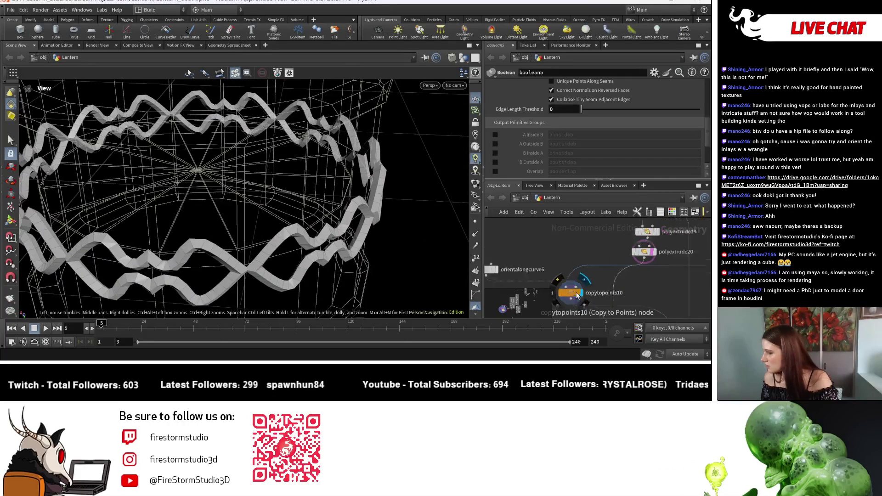
{"action": "scroll", "coordinate": [577, 295], "scroll_direction": "down", "scroll_amount": 3}
{"action": "scroll", "coordinate": [629, 260], "scroll_direction": "up", "scroll_amount": 3}
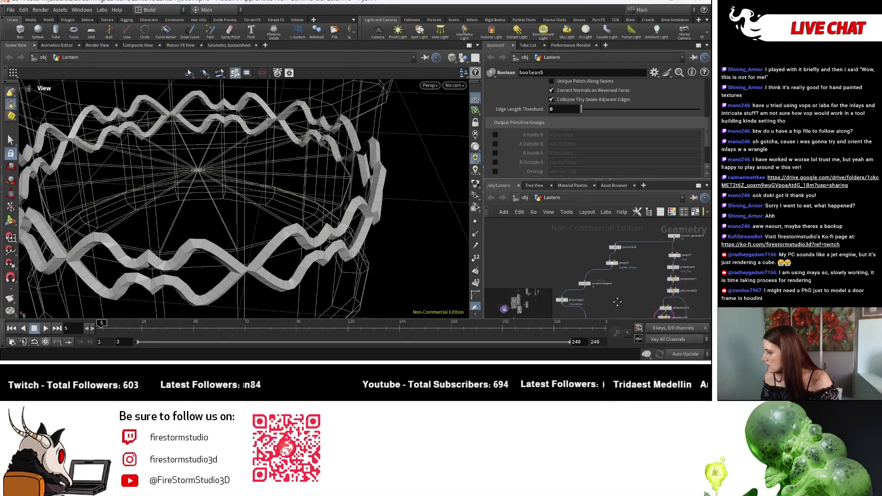
Set transform18 Scale X and Z to 1.01 and display the boolean5 cut wall.
{"action": "left_click", "coordinate": [599, 259]}
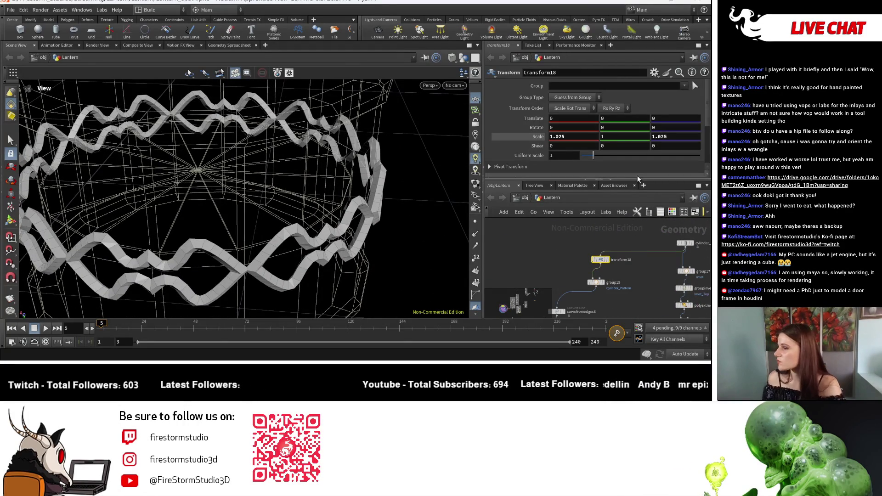
{"action": "left_click", "coordinate": [567, 136]}
{"action": "type", "text": "1.01"}
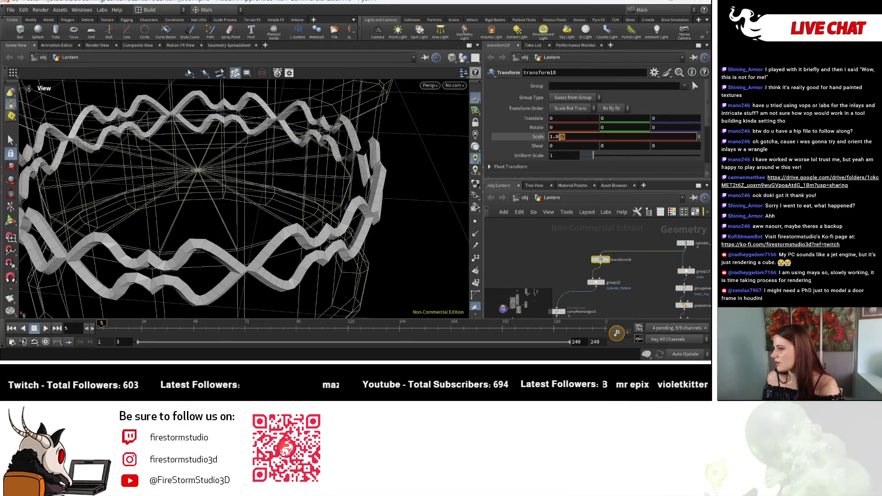
{"action": "key", "text": "Return"}
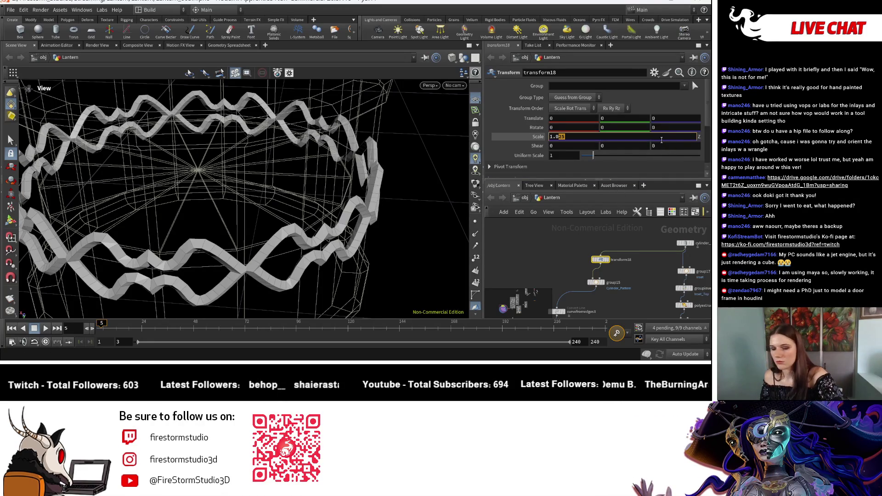
{"action": "type", "text": "1.01"}
{"action": "key", "text": "Return"}
{"action": "scroll", "coordinate": [628, 258], "scroll_direction": "up", "scroll_amount": 5}
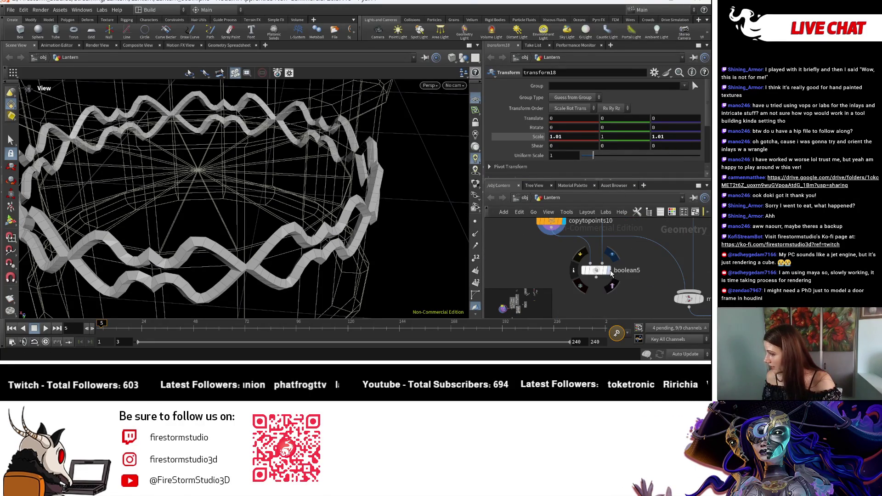
{"action": "left_click", "coordinate": [597, 271]}
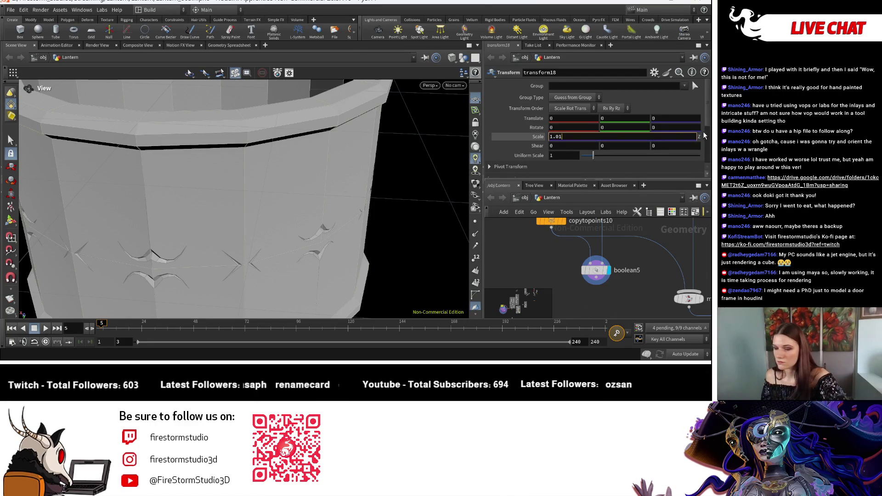
{"action": "type", "text": "5"}
Trial transform18 scale values of 1.015 and then reset the row back to 1.
{"action": "key", "text": "Return"}
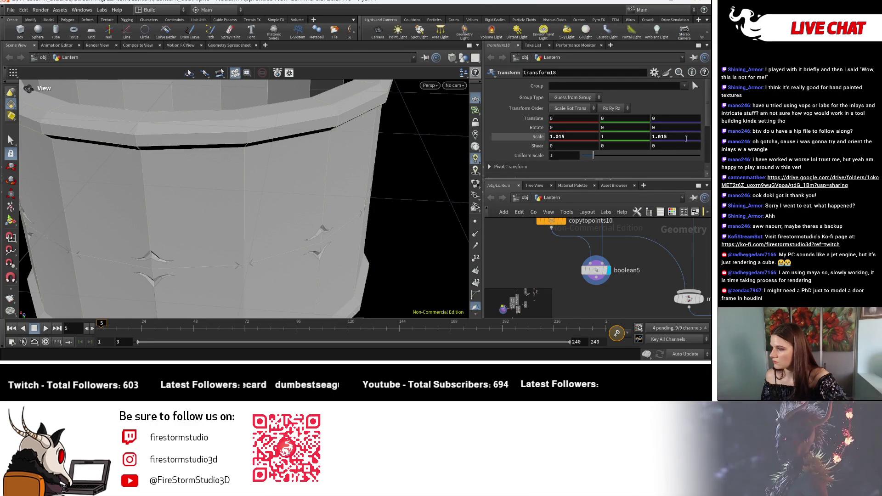
{"action": "left_click", "coordinate": [662, 136]}
{"action": "type", "text": "1"}
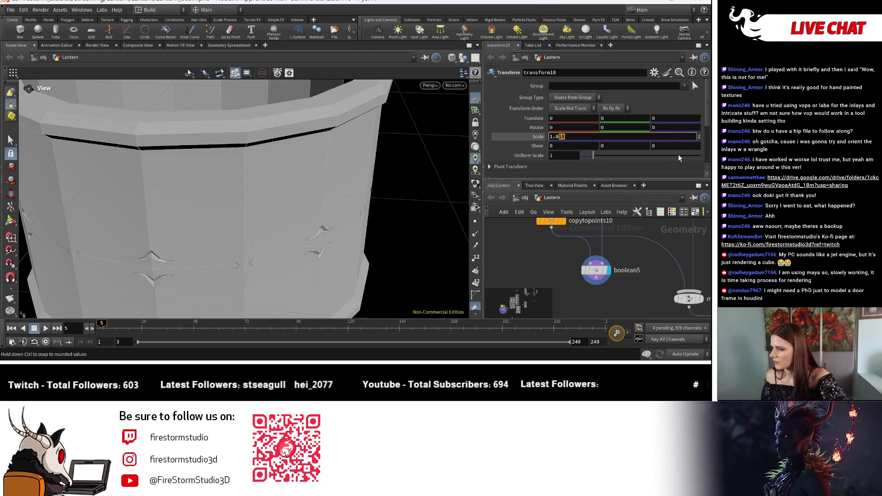
{"action": "type", "text": ".015"}
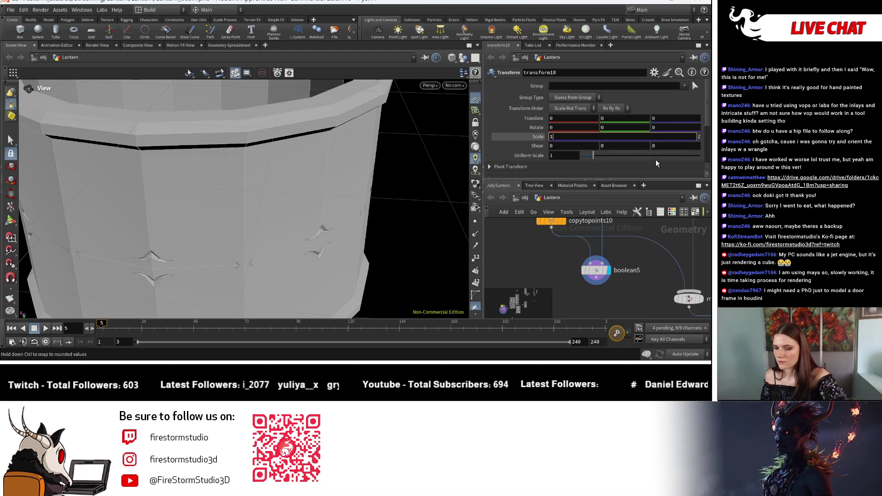
{"action": "key", "text": "Return"}
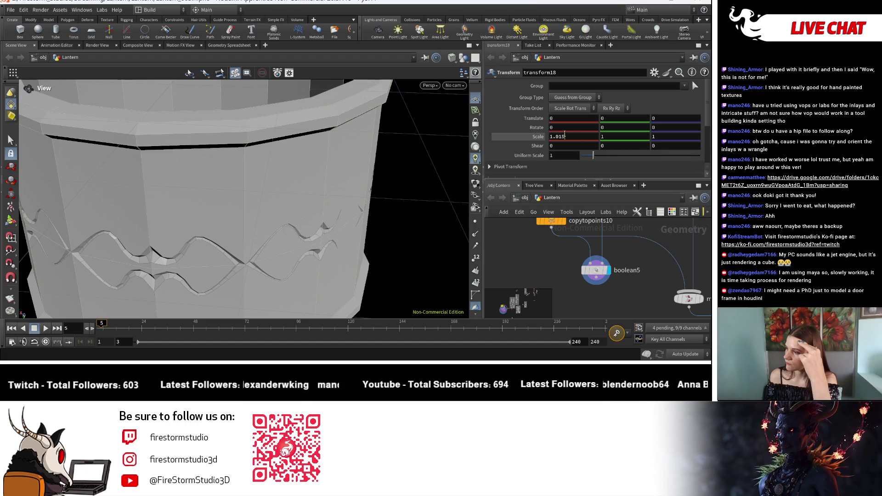
{"action": "type", "text": "1"}
{"action": "key", "text": "Return"}
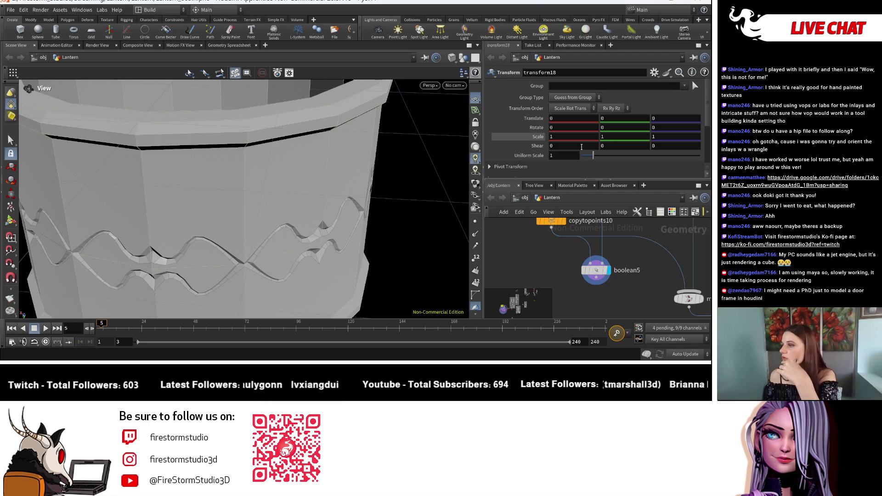
{"action": "type", "text": "0.95"}
{"action": "key", "text": "Return"}
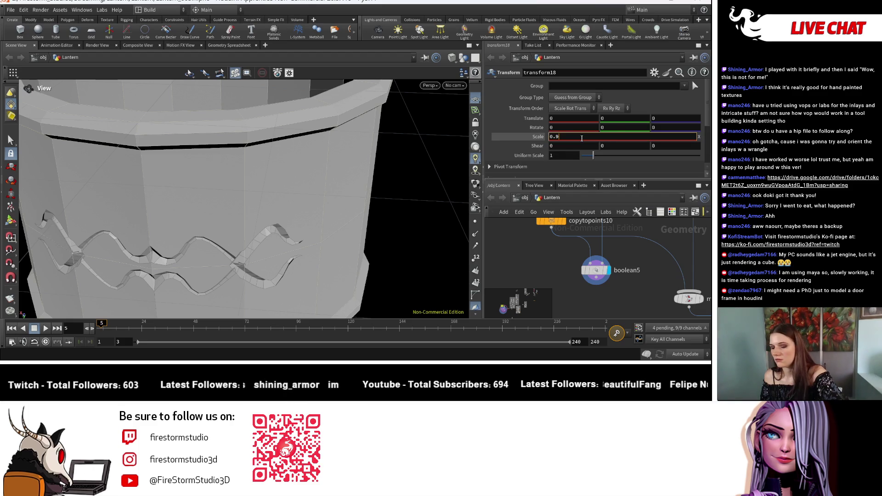
Set transform18's X and Z scale to 0.95, then fine-tune and commit 0.98.
{"action": "key", "text": "Return"}
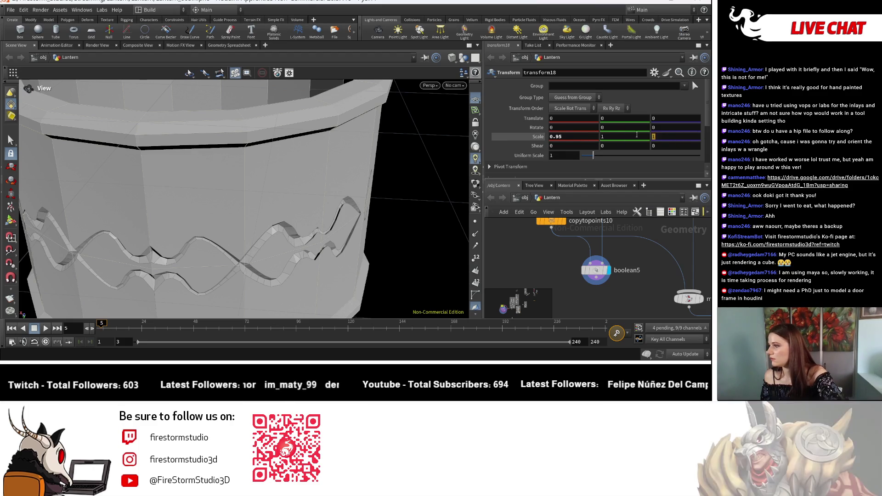
{"action": "left_click", "coordinate": [634, 135]}
{"action": "type", "text": ".95"}
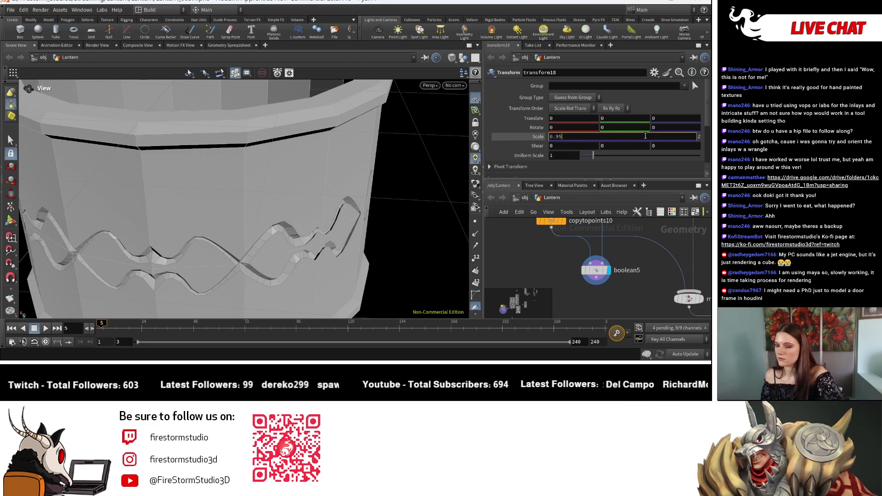
{"action": "key", "text": "Return"}
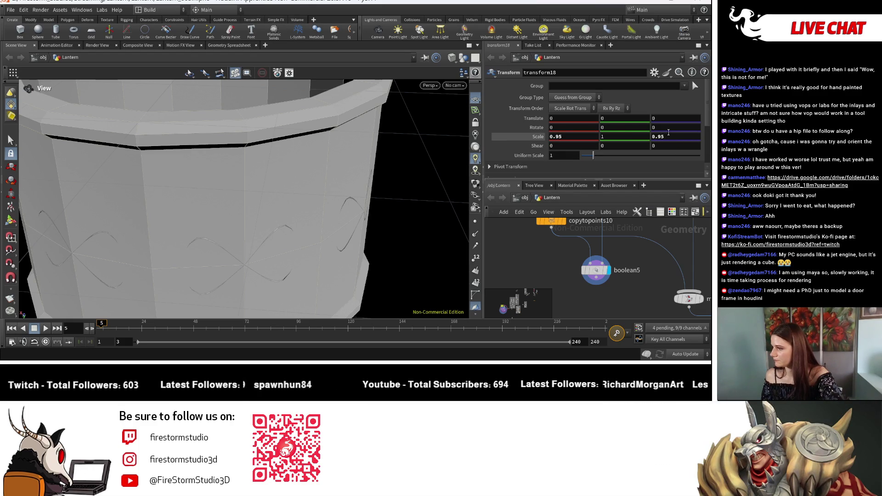
{"action": "mouse_move", "coordinate": [668, 132]}
{"action": "middle_mouse_down"}
{"action": "mouse_move", "coordinate": [669, 149]}
{"action": "mouse_move", "coordinate": [682, 154]}
{"action": "mouse_move", "coordinate": [666, 137]}
{"action": "middle_mouse_up"}
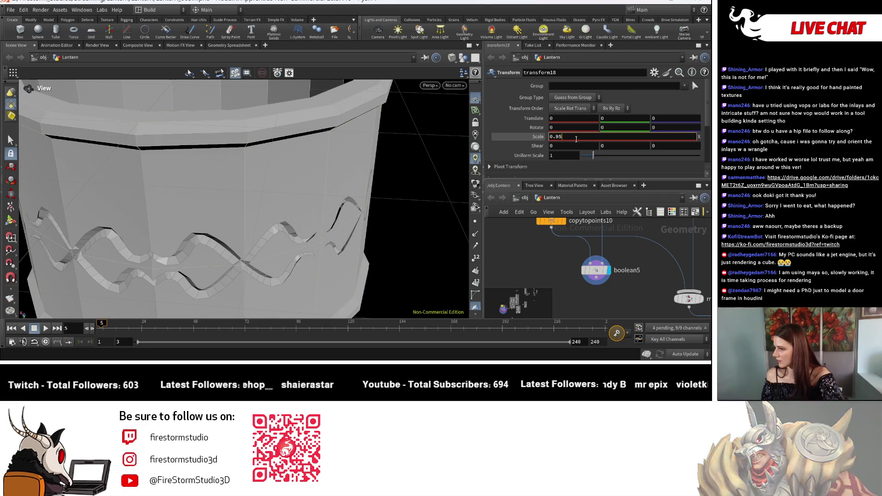
{"action": "key", "text": "BackSpace"}
{"action": "type", "text": "8"}
{"action": "key", "text": "Return"}
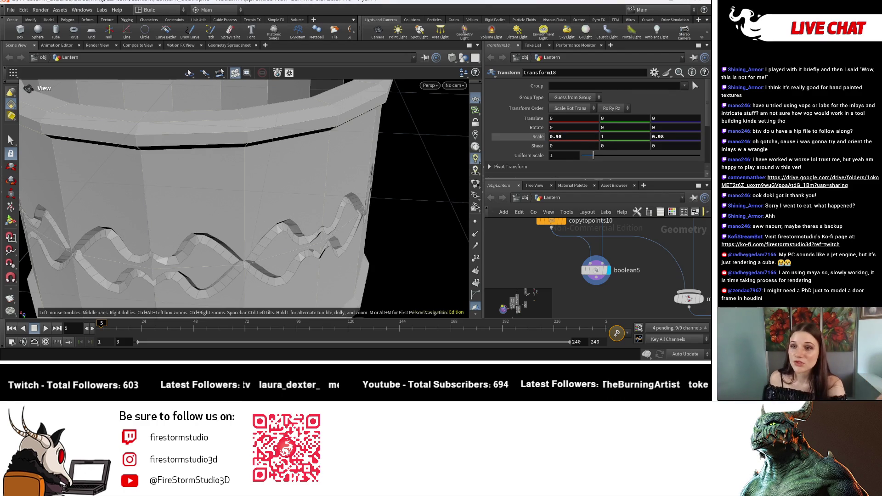
{"action": "scroll", "coordinate": [266, 224], "scroll_direction": "down", "scroll_amount": 5}
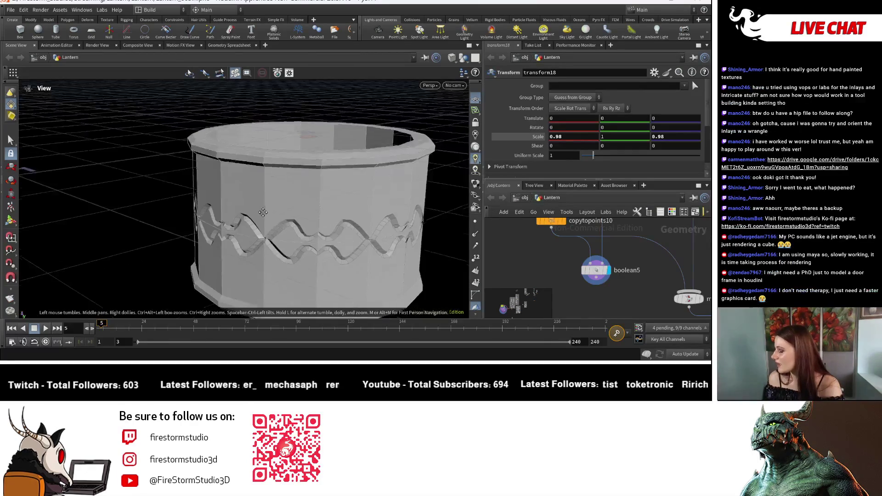
{"action": "mouse_move", "coordinate": [227, 207]}
{"action": "left_mouse_down"}
{"action": "mouse_move", "coordinate": [276, 194]}
{"action": "mouse_move", "coordinate": [238, 182]}
{"action": "mouse_move", "coordinate": [291, 262]}
{"action": "mouse_move", "coordinate": [246, 200]}
{"action": "mouse_move", "coordinate": [250, 229]}
{"action": "mouse_move", "coordinate": [269, 205]}
{"action": "mouse_move", "coordinate": [291, 205]}
{"action": "mouse_move", "coordinate": [178, 219]}
{"action": "mouse_move", "coordinate": [301, 221]}
{"action": "mouse_move", "coordinate": [173, 252]}
{"action": "left_mouse_up"}
{"action": "scroll", "coordinate": [278, 190], "scroll_direction": "up", "scroll_amount": 3}
{"action": "scroll", "coordinate": [174, 253], "scroll_direction": "up", "scroll_amount": 3}
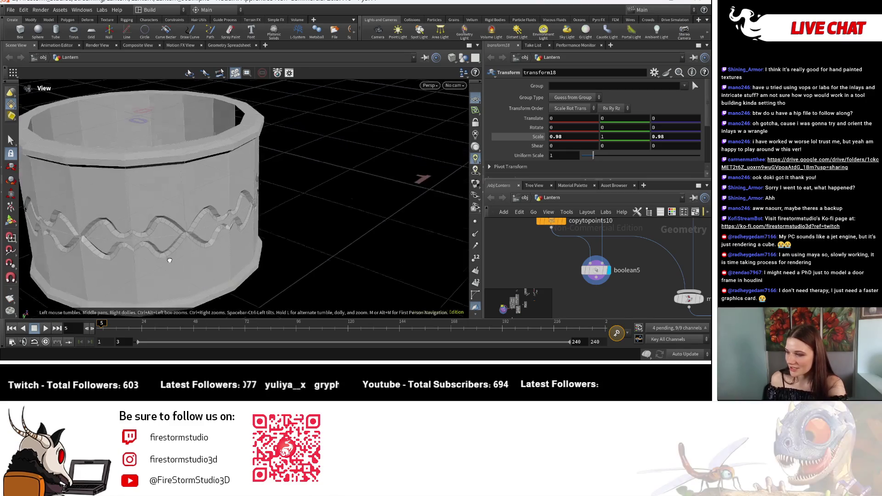
{"action": "scroll", "coordinate": [236, 236], "scroll_direction": "up", "scroll_amount": 2}
{"action": "left_click_drag", "start_coordinate": [236, 237], "coordinate": [185, 198]}
{"action": "scroll", "coordinate": [185, 198], "scroll_direction": "down", "scroll_amount": 2}
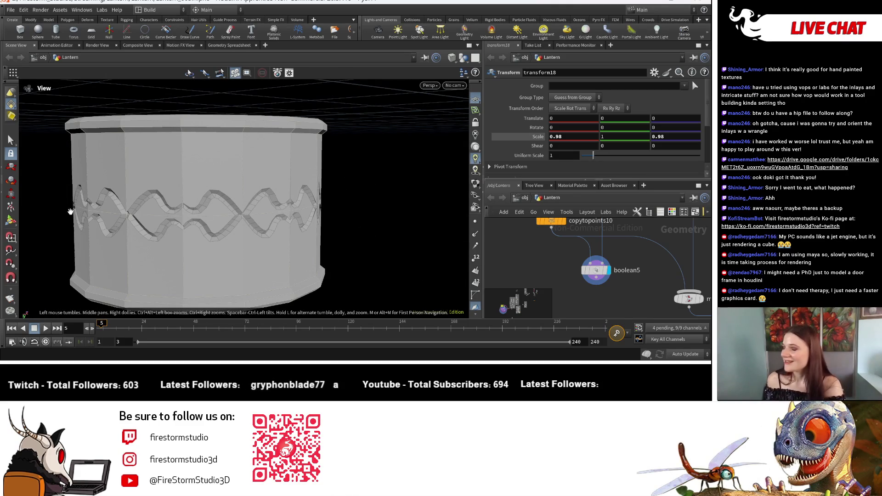
{"action": "scroll", "coordinate": [345, 242], "scroll_direction": "down", "scroll_amount": 3}
{"action": "scroll", "coordinate": [347, 246], "scroll_direction": "up", "scroll_amount": 3}
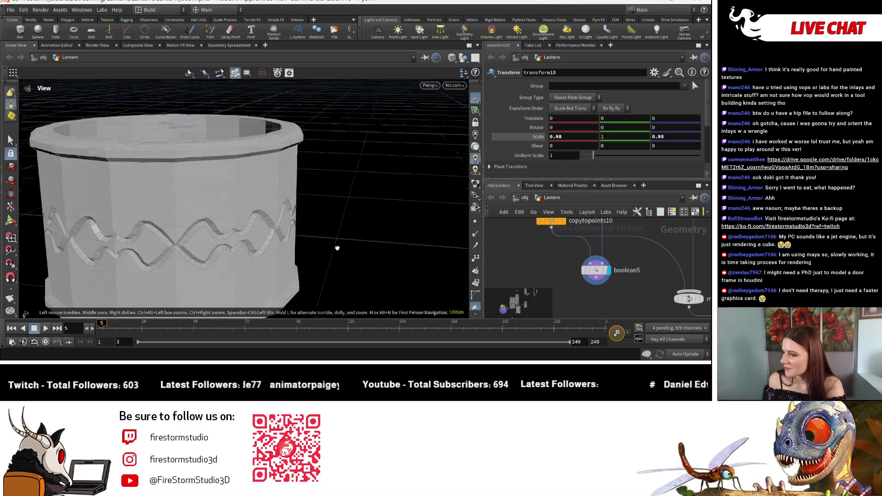
{"action": "scroll", "coordinate": [347, 246], "scroll_direction": "down", "scroll_amount": 4}
{"action": "mouse_move", "coordinate": [346, 246]}
{"action": "left_mouse_down"}
{"action": "mouse_move", "coordinate": [365, 241]}
{"action": "mouse_move", "coordinate": [372, 269]}
{"action": "left_mouse_up"}
{"action": "scroll", "coordinate": [366, 241], "scroll_direction": "up", "scroll_amount": 2}
{"action": "scroll", "coordinate": [665, 271], "scroll_direction": "down", "scroll_amount": 3}
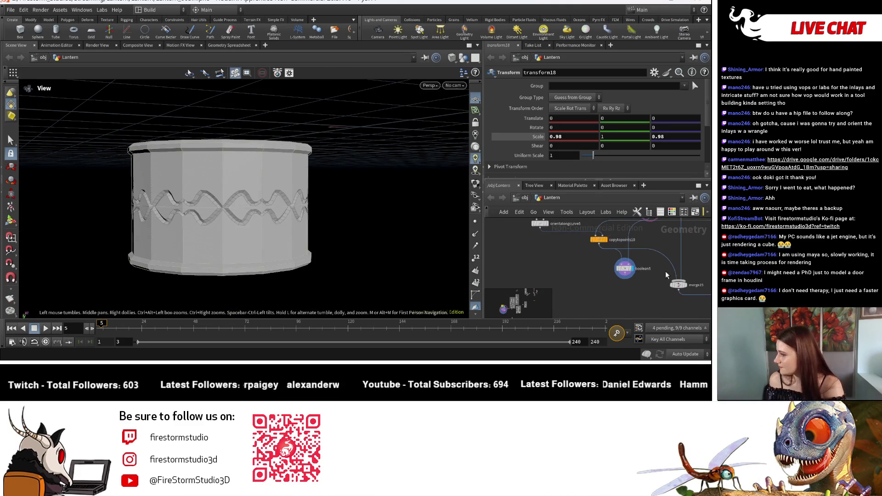
{"action": "scroll", "coordinate": [596, 276], "scroll_direction": "down", "scroll_amount": 3}
{"action": "scroll", "coordinate": [604, 274], "scroll_direction": "down", "scroll_amount": 2}
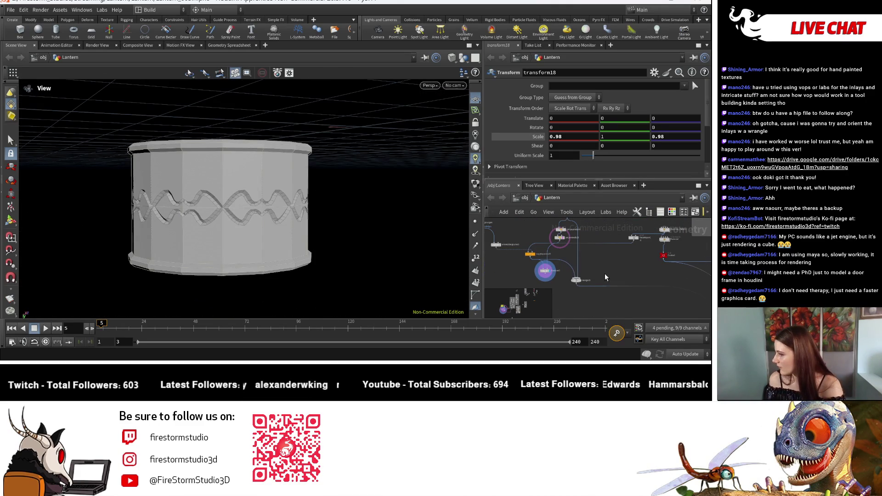
Remove the copytopoints10→merge15 connection and display polyextrude20's result.
{"action": "left_click", "coordinate": [567, 268]}
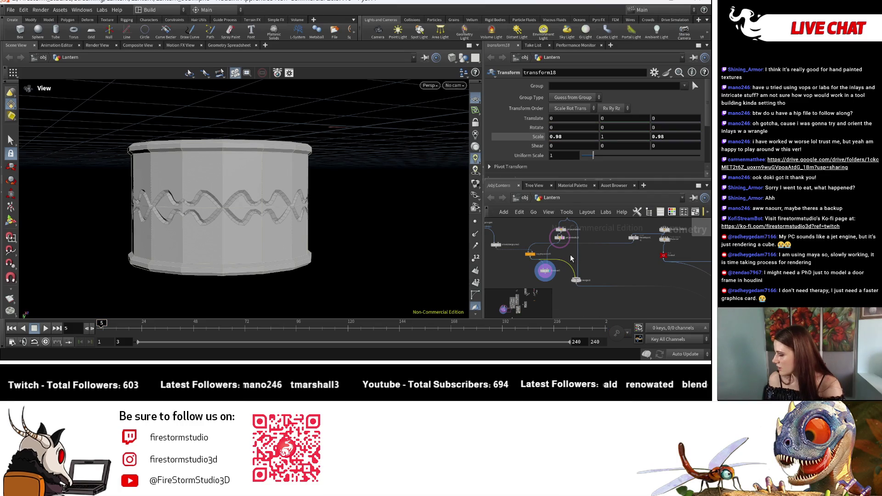
{"action": "key", "text": "Delete"}
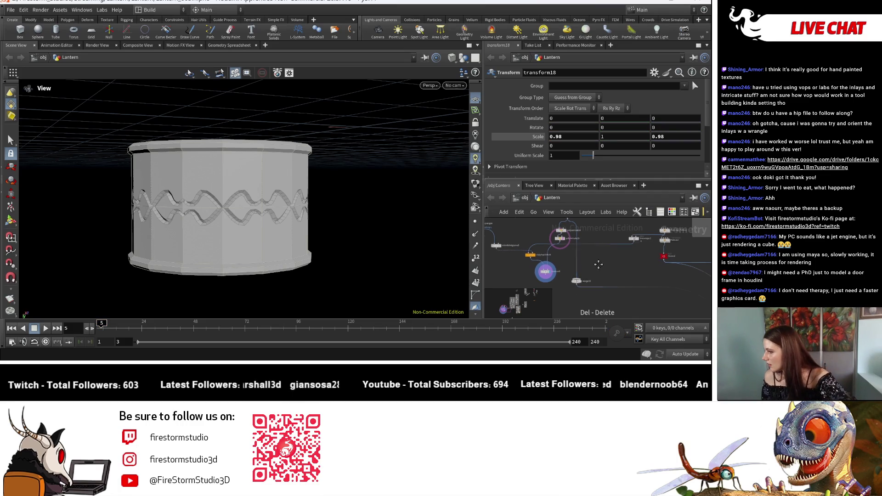
{"action": "scroll", "coordinate": [598, 263], "scroll_direction": "up", "scroll_amount": 2}
{"action": "scroll", "coordinate": [602, 257], "scroll_direction": "up", "scroll_amount": 2}
{"action": "scroll", "coordinate": [606, 248], "scroll_direction": "up", "scroll_amount": 2}
{"action": "scroll", "coordinate": [612, 240], "scroll_direction": "up", "scroll_amount": 2}
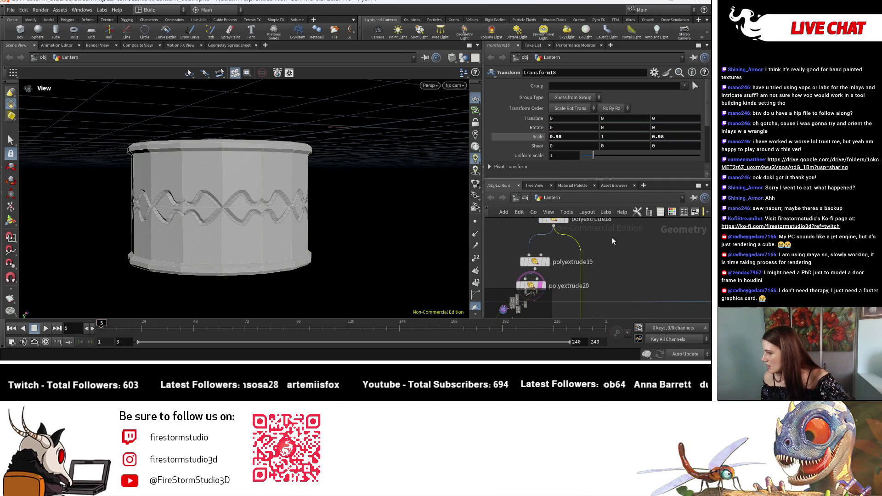
{"action": "middle_click_drag", "start_coordinate": [611, 237], "coordinate": [639, 280]}
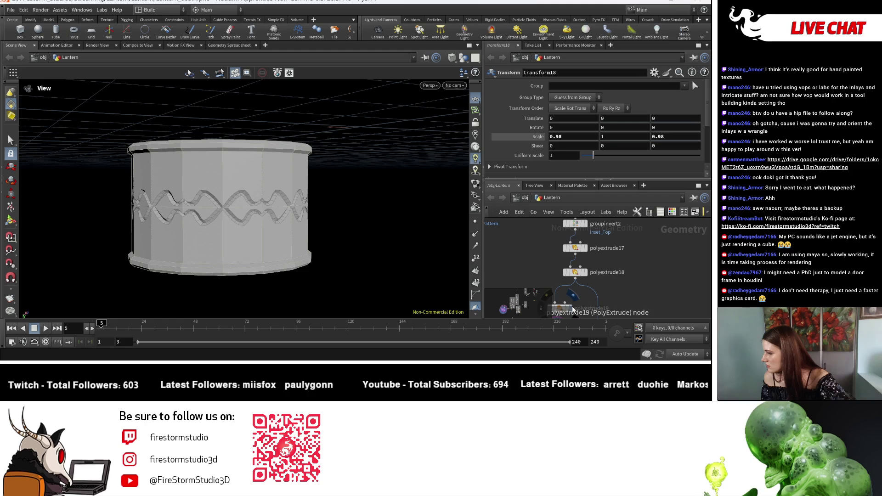
{"action": "middle_click_drag", "start_coordinate": [573, 306], "coordinate": [577, 290]}
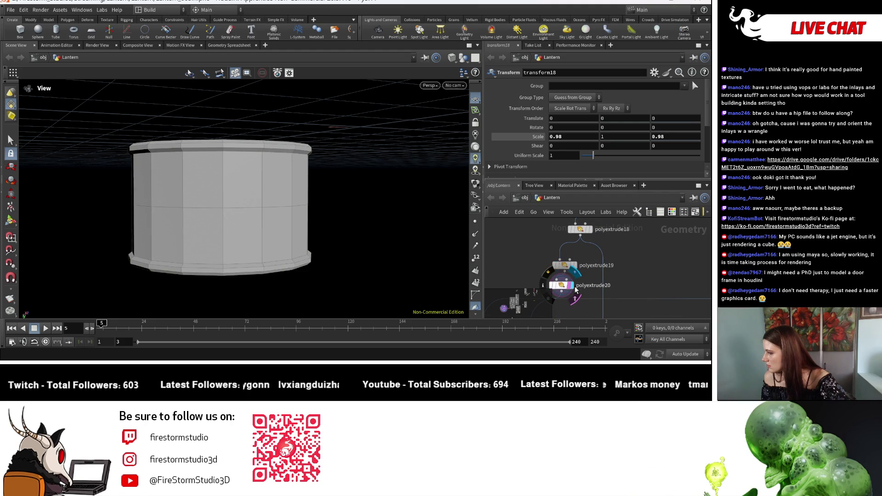
{"action": "left_click", "coordinate": [575, 287]}
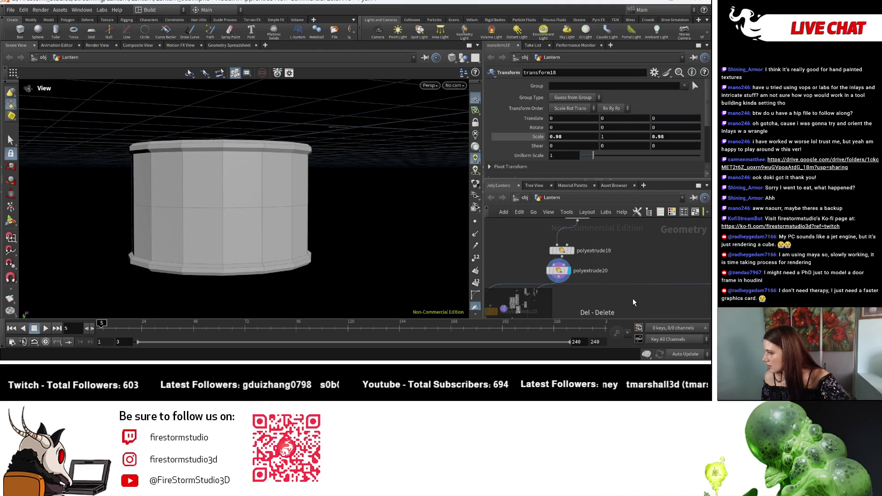
Display the inlaid boolean5 result and wire its output into merge4.
{"action": "middle_click_drag", "start_coordinate": [633, 302], "coordinate": [644, 260]}
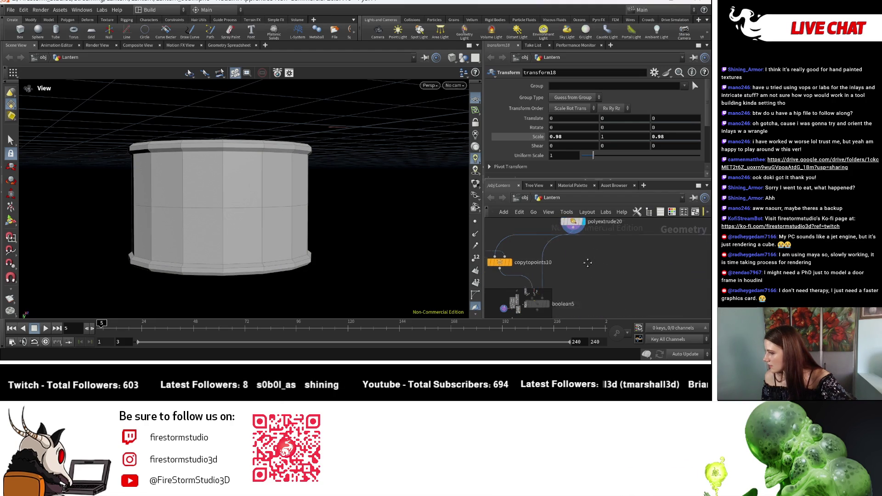
{"action": "middle_click_drag", "start_coordinate": [529, 310], "coordinate": [579, 260]}
{"action": "left_click", "coordinate": [583, 255]}
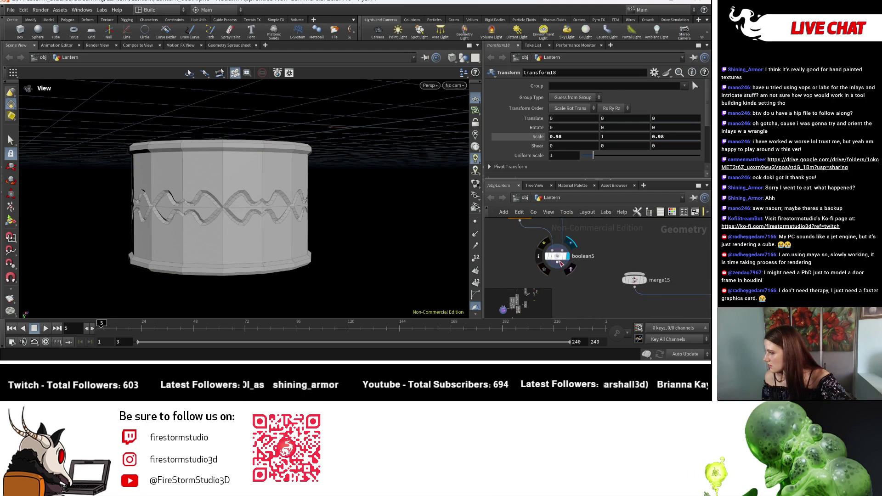
{"action": "left_click", "coordinate": [635, 280]}
{"action": "left_click", "coordinate": [592, 254]}
{"action": "left_click_drag", "start_coordinate": [591, 263], "coordinate": [576, 215]}
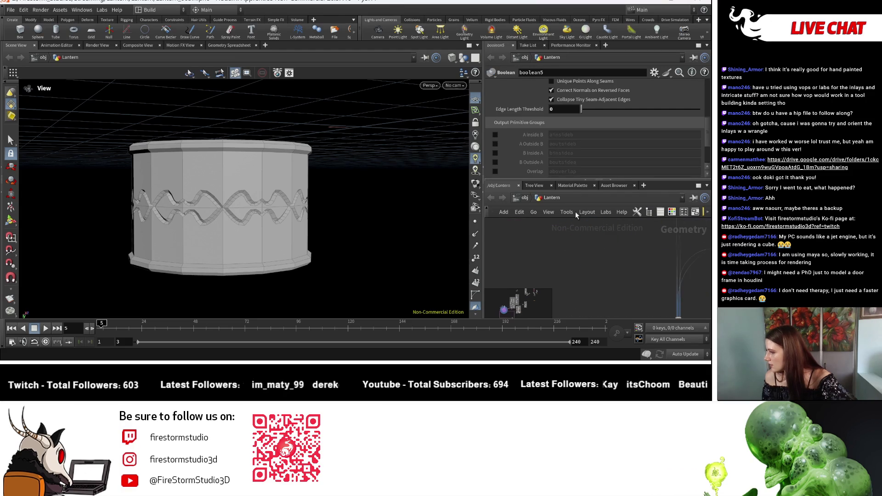
{"action": "left_click", "coordinate": [629, 262]}
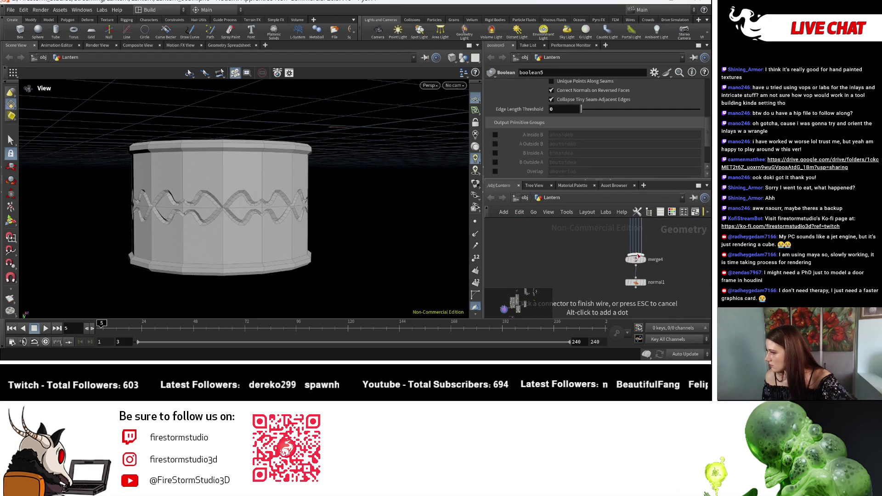
{"action": "left_click", "coordinate": [635, 257]}
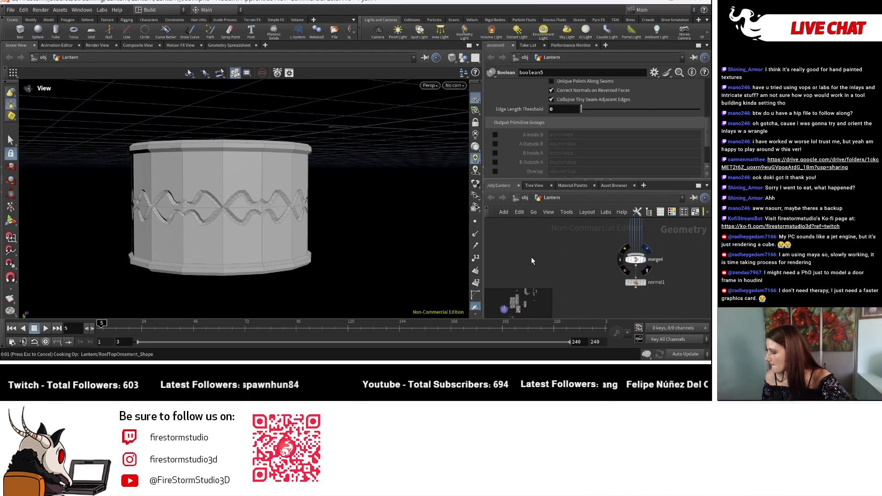
Display merge4's full lantern and orbit to inspect the lower cage and base.
{"action": "left_click", "coordinate": [648, 264]}
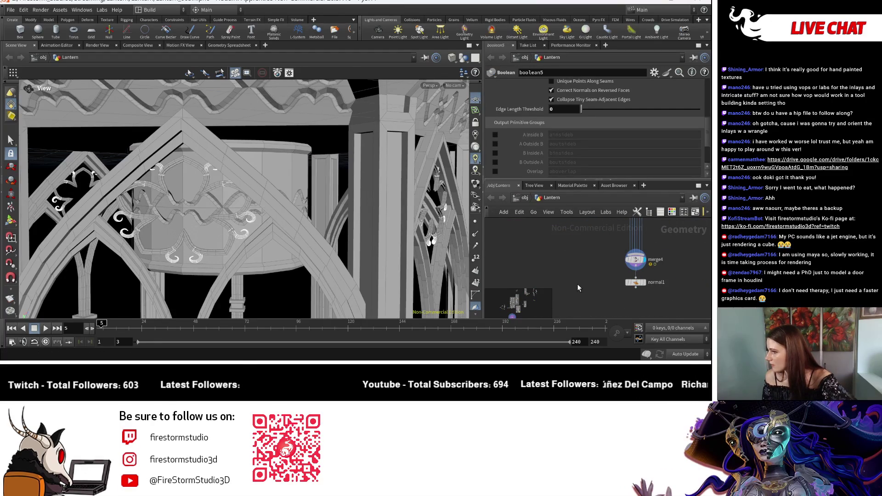
{"action": "scroll", "coordinate": [254, 134], "scroll_direction": "up", "scroll_amount": 3}
{"action": "scroll", "coordinate": [254, 134], "scroll_direction": "down", "scroll_amount": 3}
{"action": "mouse_move", "coordinate": [254, 134]}
{"action": "left_mouse_down"}
{"action": "mouse_move", "coordinate": [278, 121]}
{"action": "mouse_move", "coordinate": [256, 203]}
{"action": "left_mouse_up"}
{"action": "scroll", "coordinate": [278, 121], "scroll_direction": "down", "scroll_amount": 3}
{"action": "scroll", "coordinate": [256, 204], "scroll_direction": "up", "scroll_amount": 2}
{"action": "scroll", "coordinate": [255, 204], "scroll_direction": "up", "scroll_amount": 1}
{"action": "scroll", "coordinate": [253, 214], "scroll_direction": "up", "scroll_amount": 2}
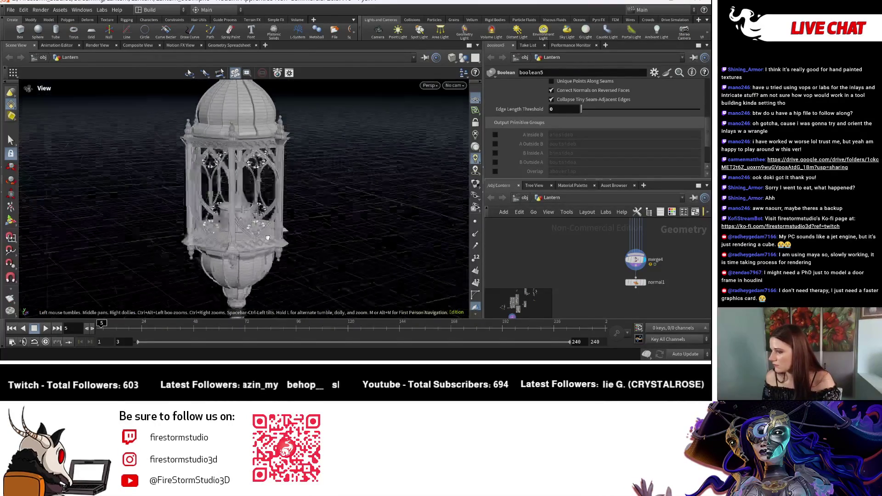
{"action": "scroll", "coordinate": [252, 228], "scroll_direction": "up", "scroll_amount": 2}
{"action": "scroll", "coordinate": [248, 252], "scroll_direction": "up", "scroll_amount": 2}
{"action": "left_click_drag", "start_coordinate": [247, 251], "coordinate": [290, 252]}
{"action": "scroll", "coordinate": [290, 251], "scroll_direction": "down", "scroll_amount": 2}
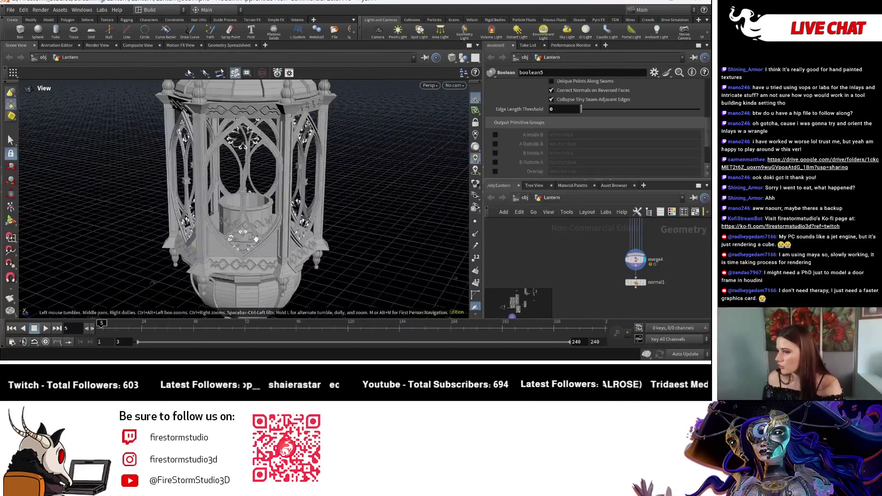
{"action": "scroll", "coordinate": [303, 250], "scroll_direction": "down", "scroll_amount": 2}
{"action": "scroll", "coordinate": [317, 250], "scroll_direction": "down", "scroll_amount": 2}
{"action": "scroll", "coordinate": [317, 250], "scroll_direction": "up", "scroll_amount": 1}
{"action": "scroll", "coordinate": [276, 241], "scroll_direction": "up", "scroll_amount": 3}
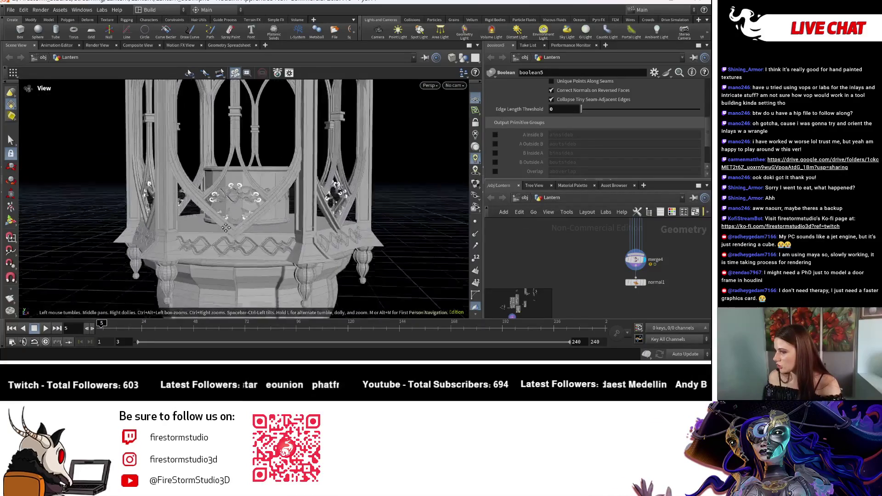
{"action": "scroll", "coordinate": [221, 231], "scroll_direction": "up", "scroll_amount": 2}
{"action": "scroll", "coordinate": [173, 223], "scroll_direction": "up", "scroll_amount": 2}
{"action": "mouse_move", "coordinate": [155, 220]}
{"action": "left_mouse_down"}
{"action": "mouse_move", "coordinate": [269, 207]}
{"action": "mouse_move", "coordinate": [276, 269]}
{"action": "left_mouse_up"}
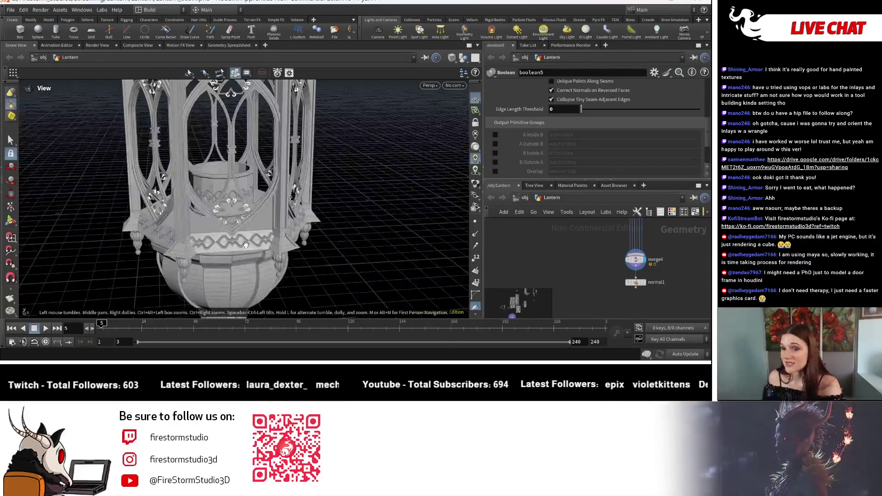
{"action": "scroll", "coordinate": [585, 276], "scroll_direction": "down", "scroll_amount": 3}
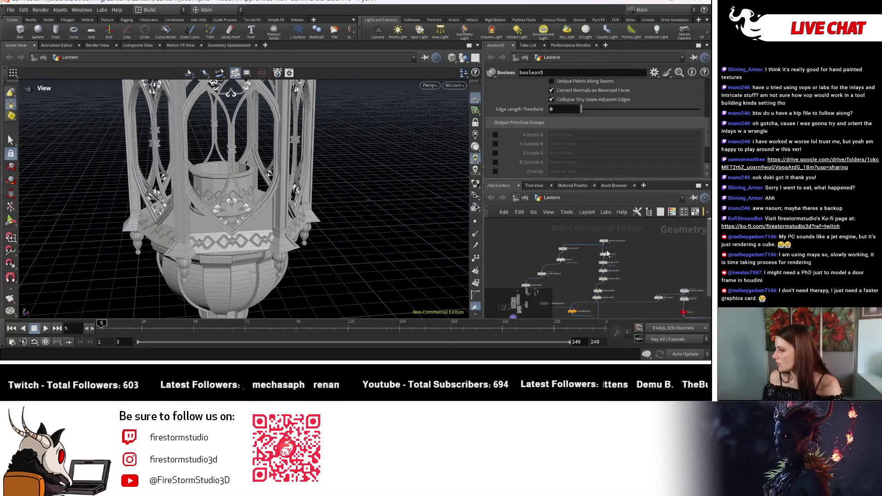
{"action": "scroll", "coordinate": [579, 266], "scroll_direction": "up", "scroll_amount": 2}
{"action": "scroll", "coordinate": [580, 262], "scroll_direction": "up", "scroll_amount": 2}
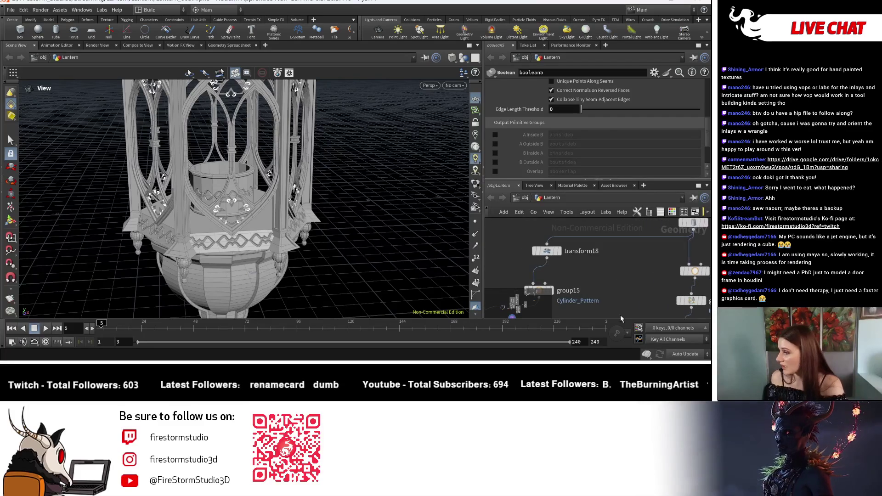
Try a downward Translate Y offset on transform18, then undo it back to zero.
{"action": "left_click", "coordinate": [547, 251]}
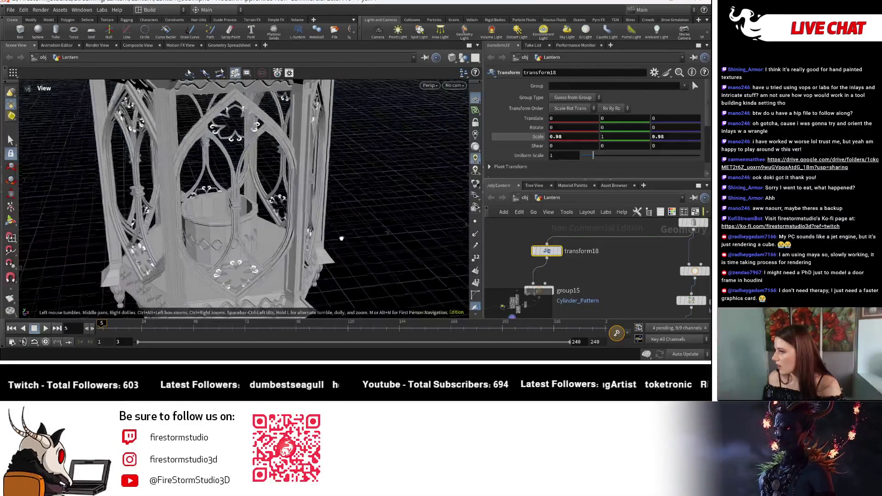
{"action": "left_click_drag", "start_coordinate": [337, 151], "coordinate": [341, 236]}
{"action": "middle_click", "coordinate": [610, 120]}
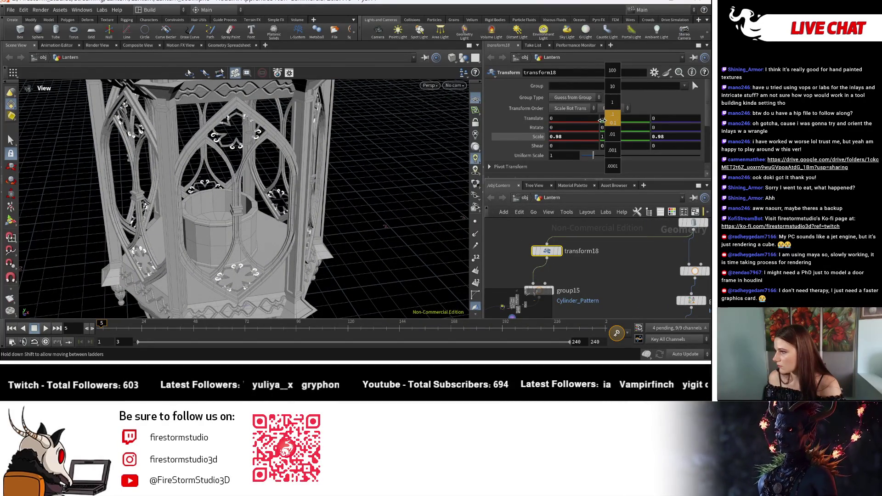
{"action": "mouse_move", "coordinate": [615, 116]}
{"action": "middle_mouse_down"}
{"action": "mouse_move", "coordinate": [617, 137]}
{"action": "mouse_move", "coordinate": [604, 131]}
{"action": "middle_mouse_up"}
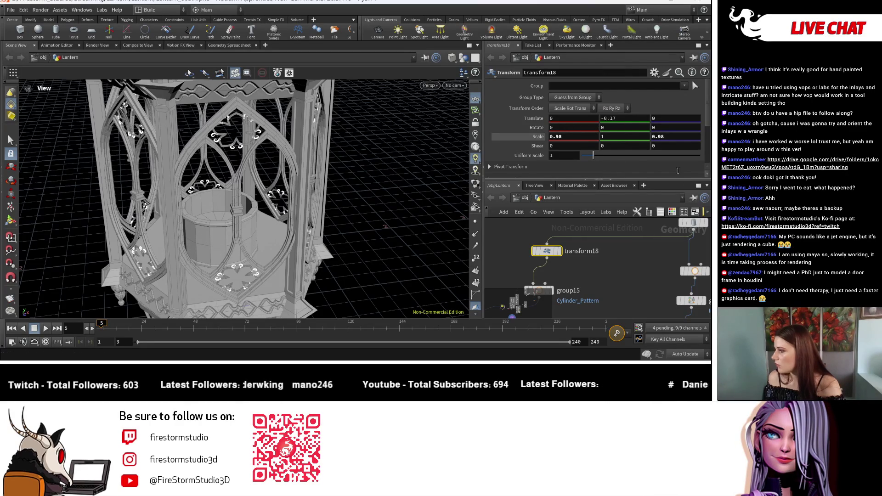
{"action": "key", "text": "ctrl+z"}
{"action": "scroll", "coordinate": [626, 283], "scroll_direction": "down", "scroll_amount": 3}
{"action": "middle_click_drag", "start_coordinate": [639, 250], "coordinate": [626, 243]}
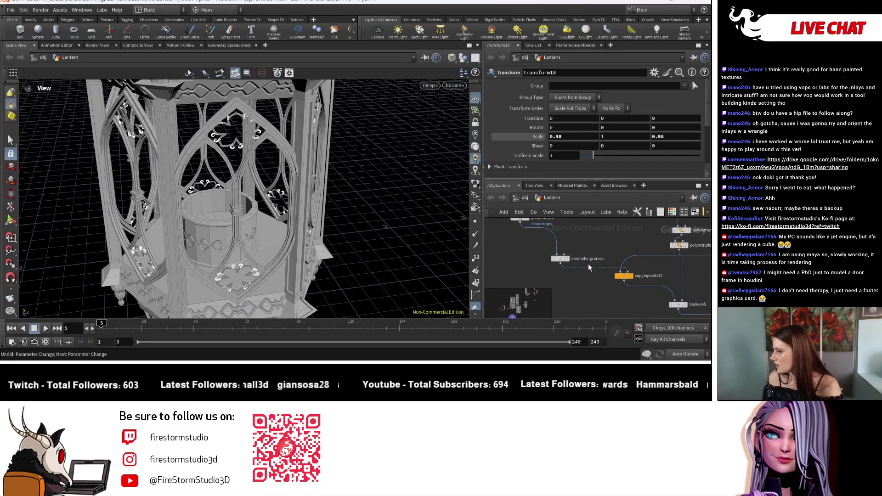
{"action": "scroll", "coordinate": [588, 264], "scroll_direction": "up", "scroll_amount": 2}
{"action": "scroll", "coordinate": [564, 261], "scroll_direction": "down", "scroll_amount": 2}
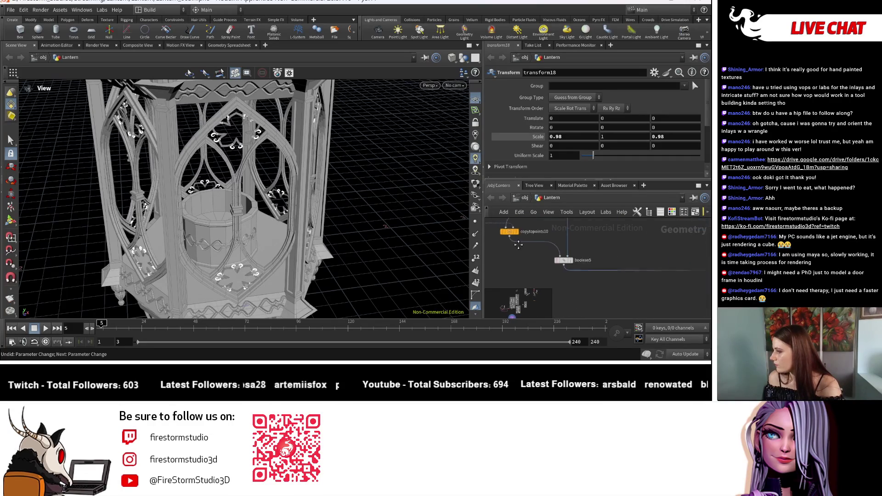
Display the orientalongcurve5 circle, then the plain transform18 cylinder.
{"action": "middle_click_drag", "start_coordinate": [563, 261], "coordinate": [589, 285]}
{"action": "scroll", "coordinate": [589, 285], "scroll_direction": "up", "scroll_amount": 2}
{"action": "left_click", "coordinate": [537, 252]}
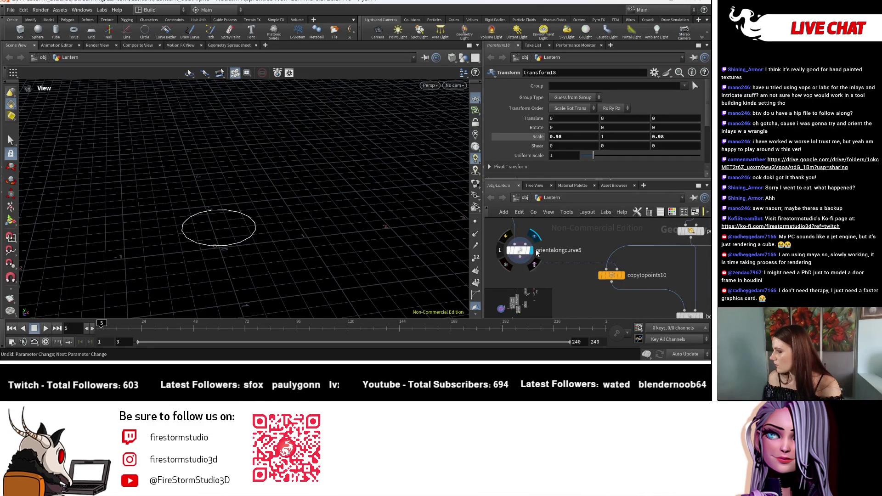
{"action": "left_click_drag", "start_coordinate": [296, 186], "coordinate": [294, 224]}
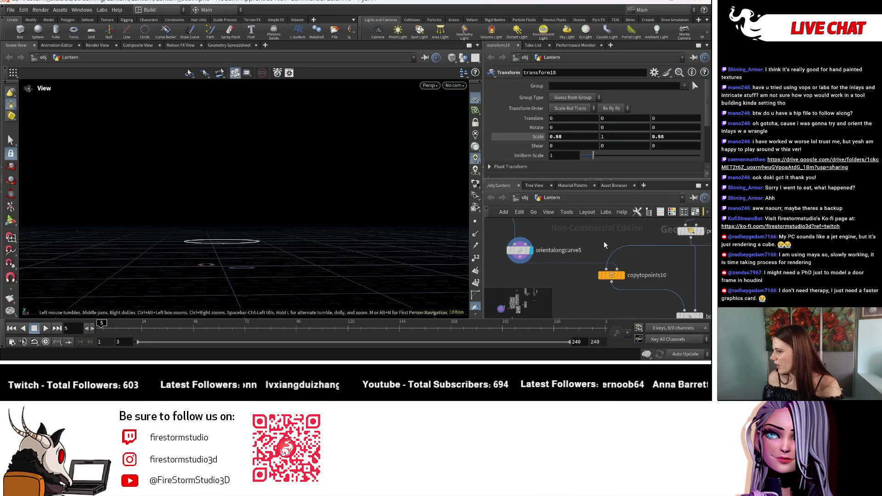
{"action": "middle_click_drag", "start_coordinate": [573, 252], "coordinate": [613, 300]}
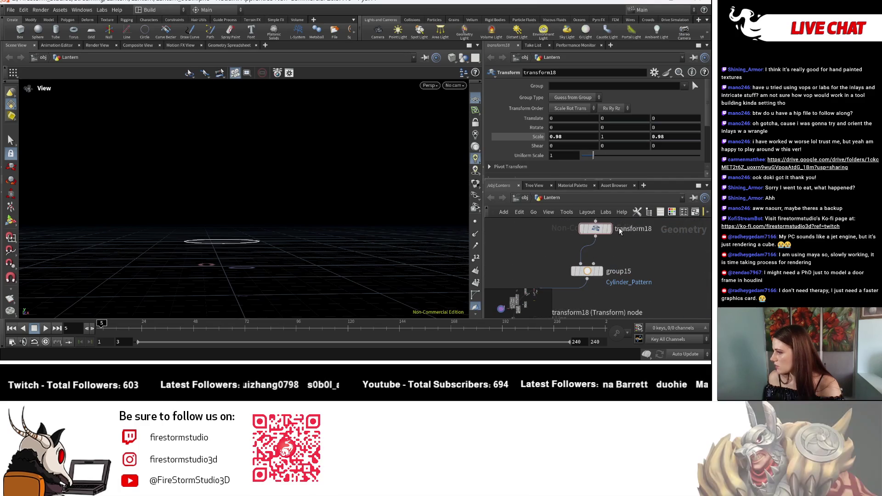
{"action": "left_click", "coordinate": [608, 229]}
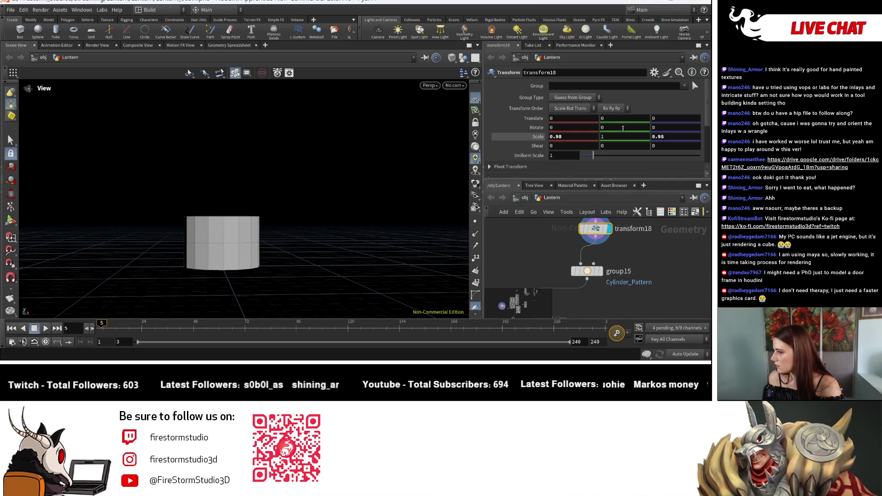
Check transform18's Scale X ladder and move group15 ahead of transform18 in the chain.
{"action": "middle_click", "coordinate": [585, 132]}
{"action": "middle_click_drag", "start_coordinate": [584, 132], "coordinate": [591, 205]}
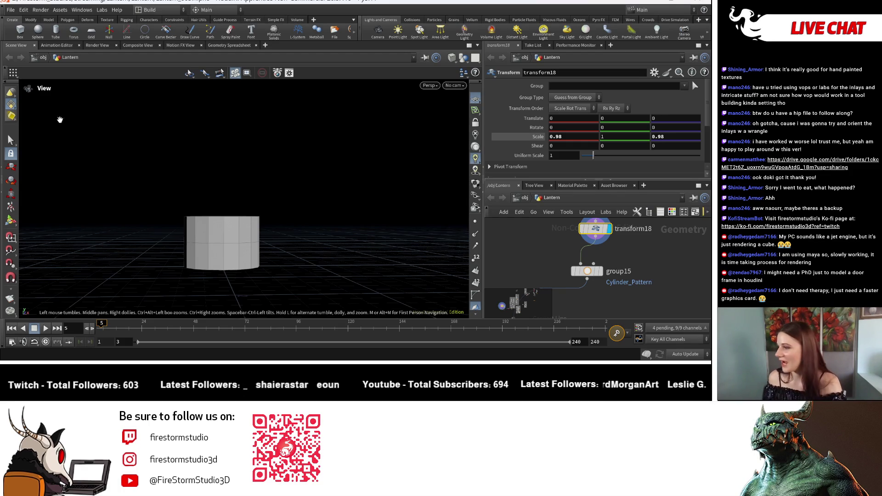
{"action": "scroll", "coordinate": [649, 260], "scroll_direction": "down", "scroll_amount": 3}
{"action": "scroll", "coordinate": [613, 285], "scroll_direction": "down", "scroll_amount": 2}
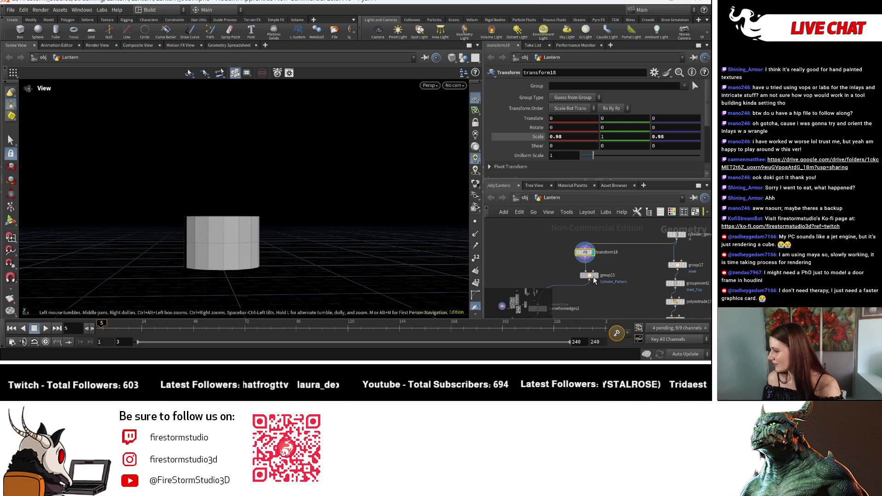
{"action": "left_click_drag", "start_coordinate": [581, 279], "coordinate": [602, 256]}
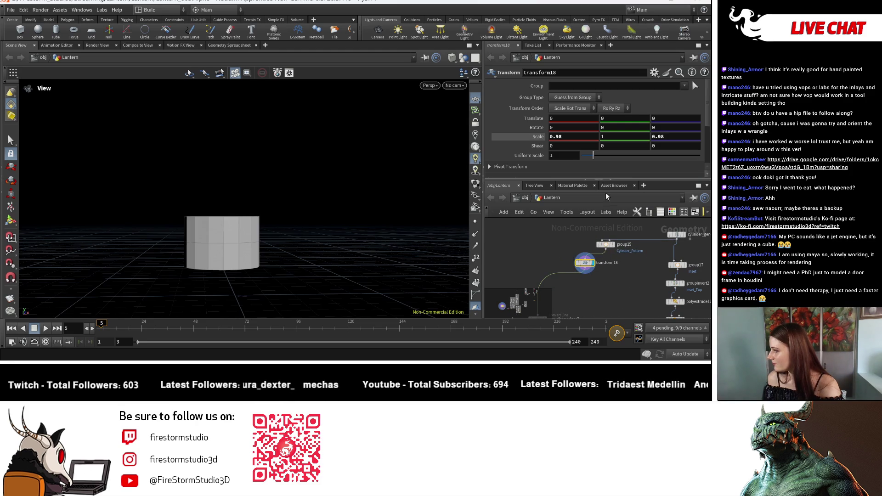
{"action": "middle_click_drag", "start_coordinate": [533, 268], "coordinate": [527, 248]}
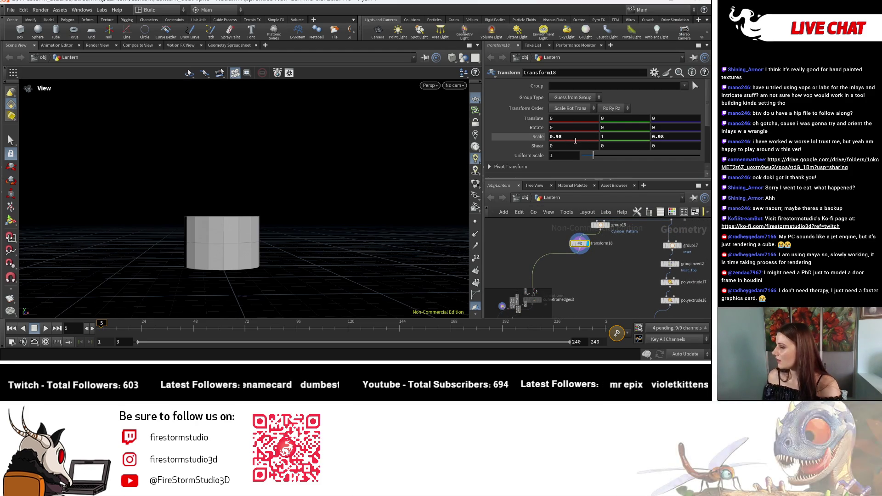
Display boolean5's cut cylinder and lower transform18's Translate Y to -0.14.
{"action": "middle_click_drag", "start_coordinate": [635, 253], "coordinate": [586, 276]}
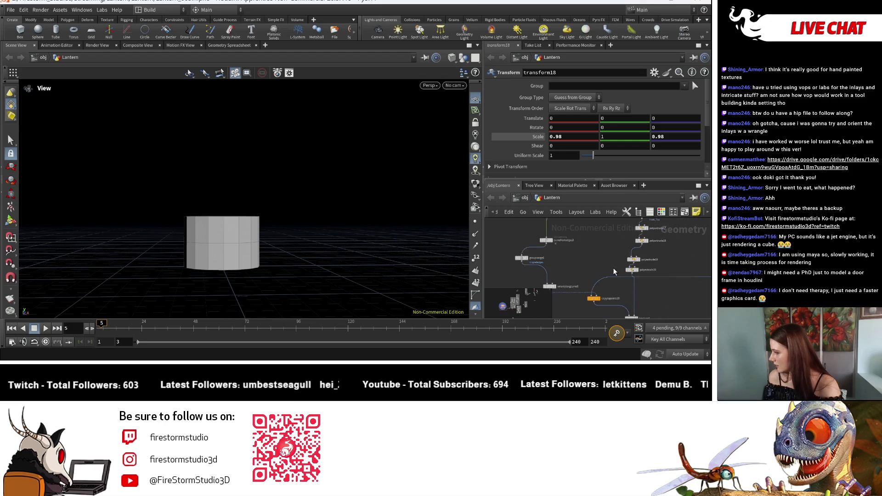
{"action": "left_click", "coordinate": [581, 274]}
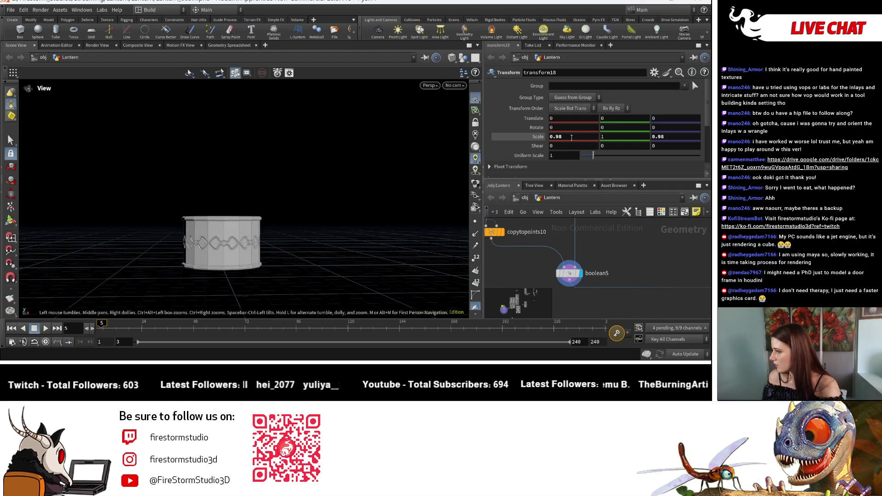
{"action": "middle_click_drag", "start_coordinate": [621, 136], "coordinate": [610, 133]}
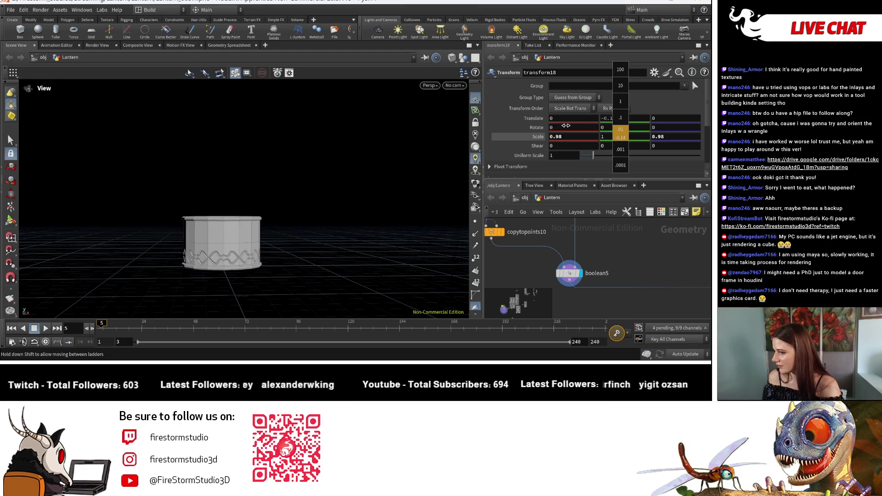
{"action": "mouse_move", "coordinate": [413, 206]}
{"action": "left_mouse_down"}
{"action": "mouse_move", "coordinate": [374, 260]}
{"action": "mouse_move", "coordinate": [193, 257]}
{"action": "mouse_move", "coordinate": [473, 264]}
{"action": "left_mouse_up"}
{"action": "scroll", "coordinate": [593, 292], "scroll_direction": "down", "scroll_amount": 3}
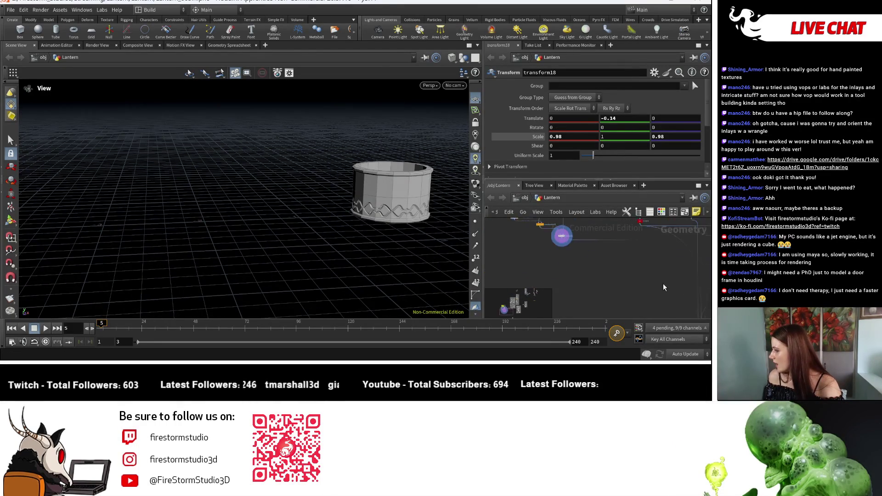
{"action": "scroll", "coordinate": [598, 292], "scroll_direction": "down", "scroll_amount": 2}
{"action": "scroll", "coordinate": [606, 276], "scroll_direction": "up", "scroll_amount": 2}
{"action": "scroll", "coordinate": [534, 255], "scroll_direction": "up", "scroll_amount": 2}
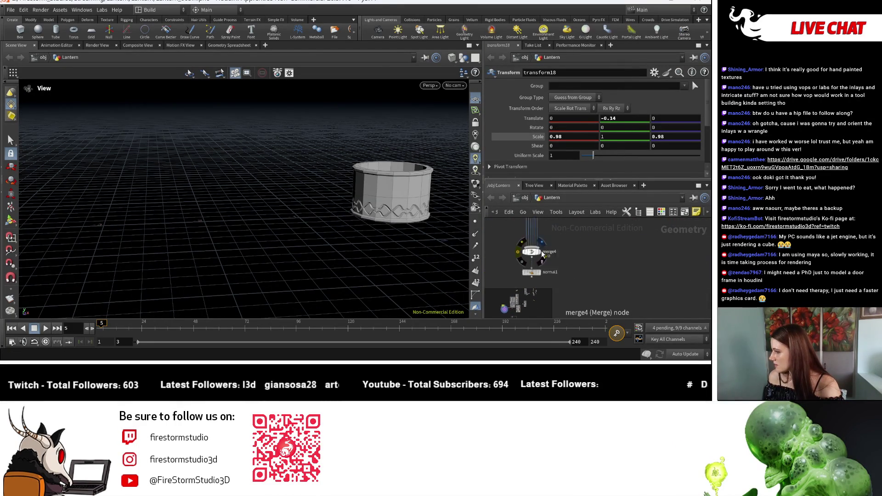
{"action": "scroll", "coordinate": [538, 275], "scroll_direction": "up", "scroll_amount": 2}
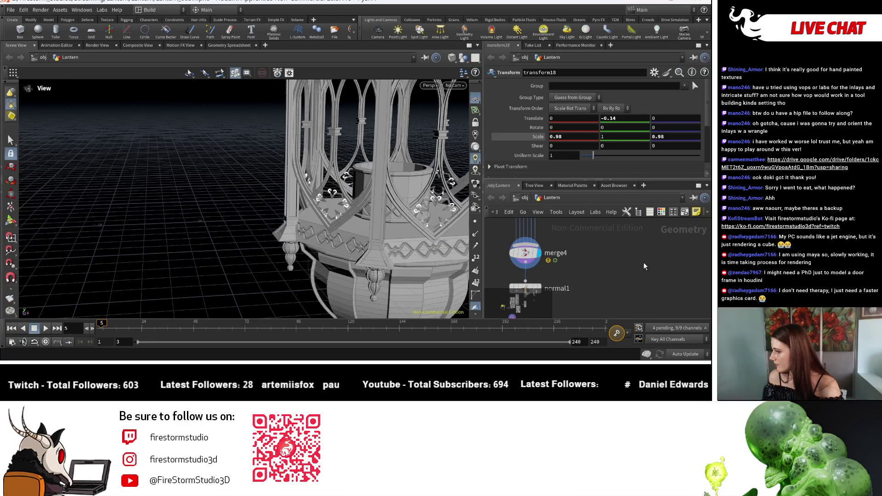
Orbit around the lantern and pull back to see it whole with its dome.
{"action": "left_click_drag", "start_coordinate": [352, 221], "coordinate": [204, 207]}
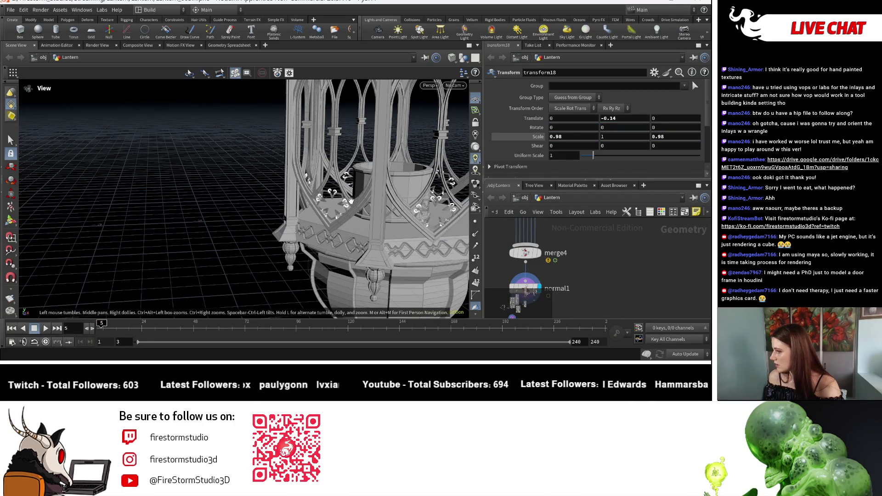
{"action": "scroll", "coordinate": [205, 207], "scroll_direction": "up", "scroll_amount": 3}
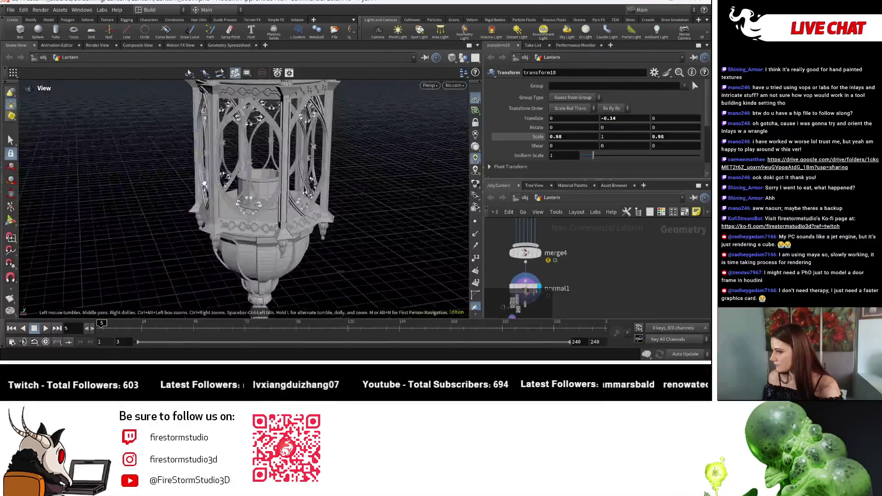
{"action": "scroll", "coordinate": [205, 206], "scroll_direction": "up", "scroll_amount": 3}
{"action": "scroll", "coordinate": [204, 207], "scroll_direction": "up", "scroll_amount": 3}
{"action": "scroll", "coordinate": [204, 207], "scroll_direction": "up", "scroll_amount": 2}
{"action": "scroll", "coordinate": [584, 248], "scroll_direction": "down", "scroll_amount": 1}
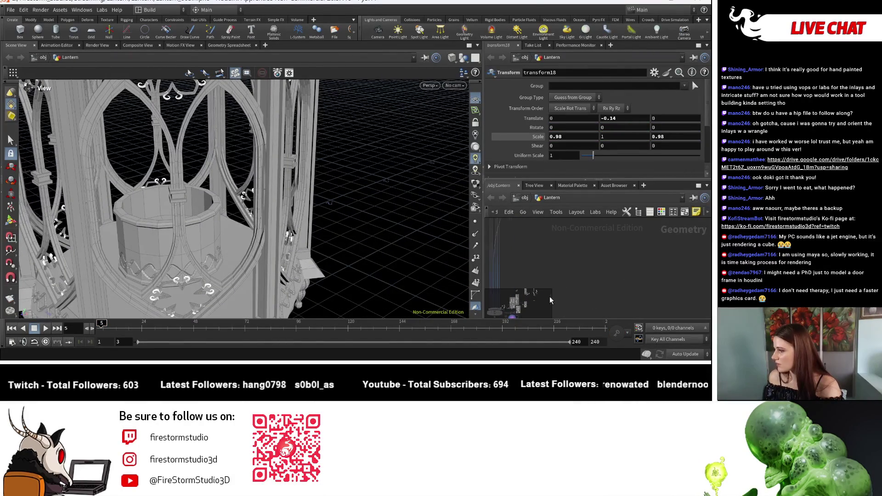
{"action": "scroll", "coordinate": [583, 249], "scroll_direction": "up", "scroll_amount": 2}
{"action": "scroll", "coordinate": [585, 254], "scroll_direction": "up", "scroll_amount": 2}
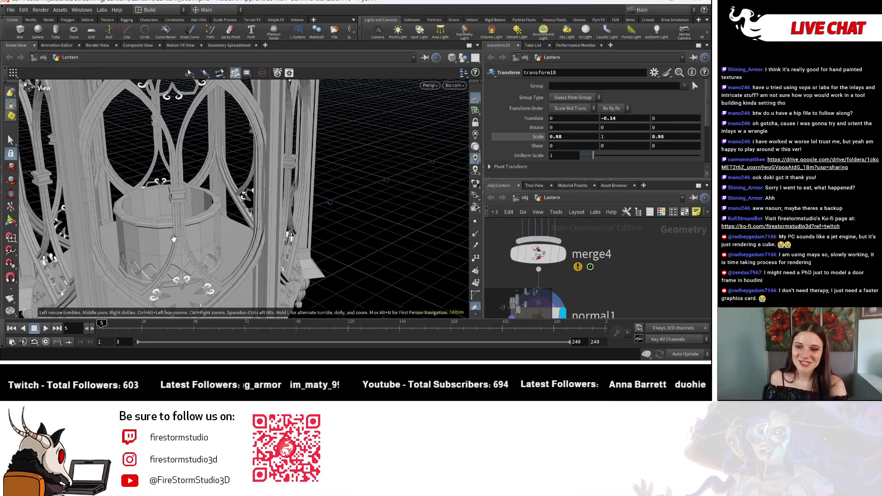
{"action": "scroll", "coordinate": [173, 239], "scroll_direction": "down", "scroll_amount": 3}
{"action": "scroll", "coordinate": [173, 240], "scroll_direction": "down", "scroll_amount": 3}
{"action": "scroll", "coordinate": [279, 214], "scroll_direction": "down", "scroll_amount": 2}
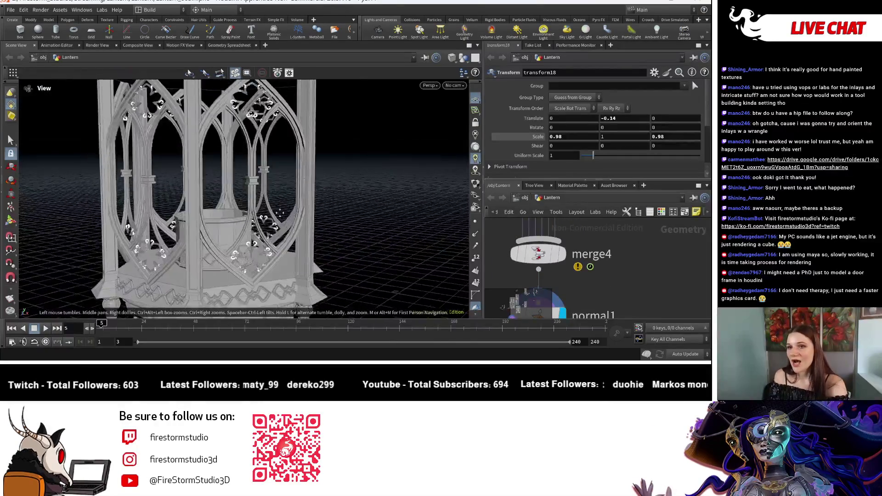
{"action": "scroll", "coordinate": [280, 213], "scroll_direction": "down", "scroll_amount": 2}
{"action": "mouse_move", "coordinate": [280, 213]}
{"action": "left_mouse_down"}
{"action": "mouse_move", "coordinate": [192, 204]}
{"action": "mouse_move", "coordinate": [306, 216]}
{"action": "mouse_move", "coordinate": [270, 216]}
{"action": "left_mouse_up"}
{"action": "scroll", "coordinate": [193, 203], "scroll_direction": "down", "scroll_amount": 2}
{"action": "scroll", "coordinate": [192, 203], "scroll_direction": "up", "scroll_amount": 2}
{"action": "scroll", "coordinate": [192, 203], "scroll_direction": "down", "scroll_amount": 3}
{"action": "scroll", "coordinate": [327, 210], "scroll_direction": "up", "scroll_amount": 3}
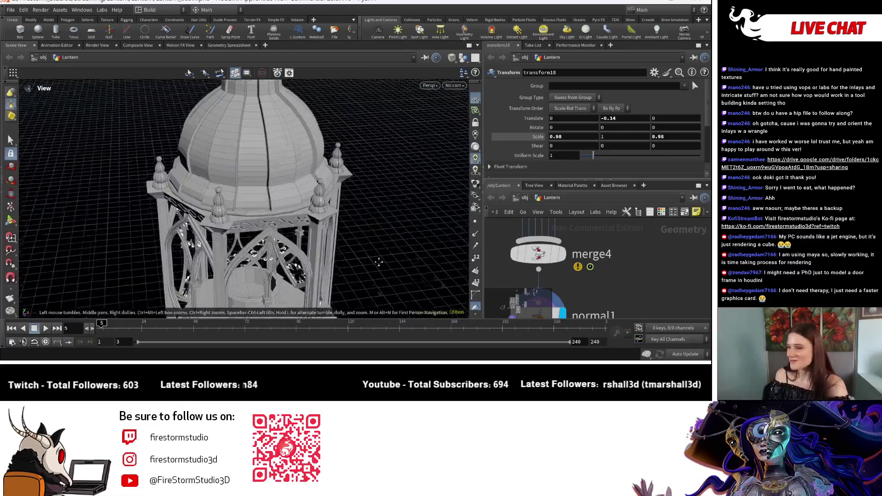
{"action": "scroll", "coordinate": [296, 212], "scroll_direction": "down", "scroll_amount": 3}
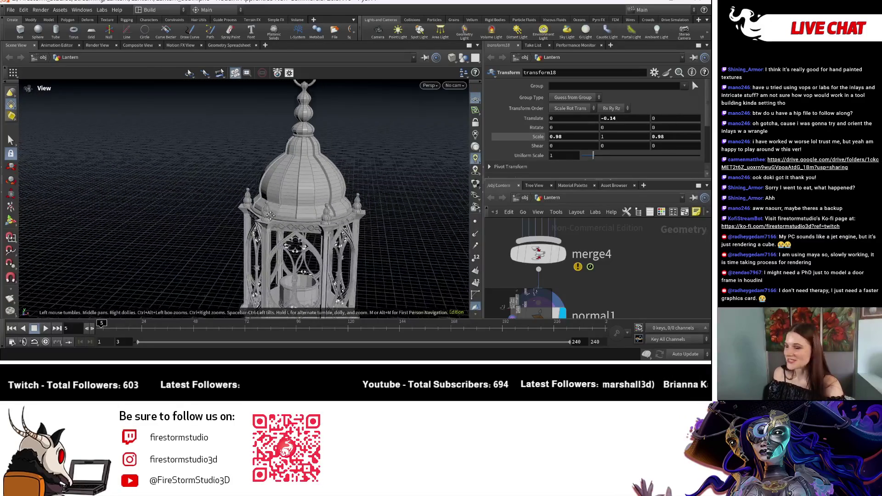
{"action": "scroll", "coordinate": [270, 215], "scroll_direction": "down", "scroll_amount": 3}
{"action": "scroll", "coordinate": [613, 253], "scroll_direction": "down", "scroll_amount": 5}
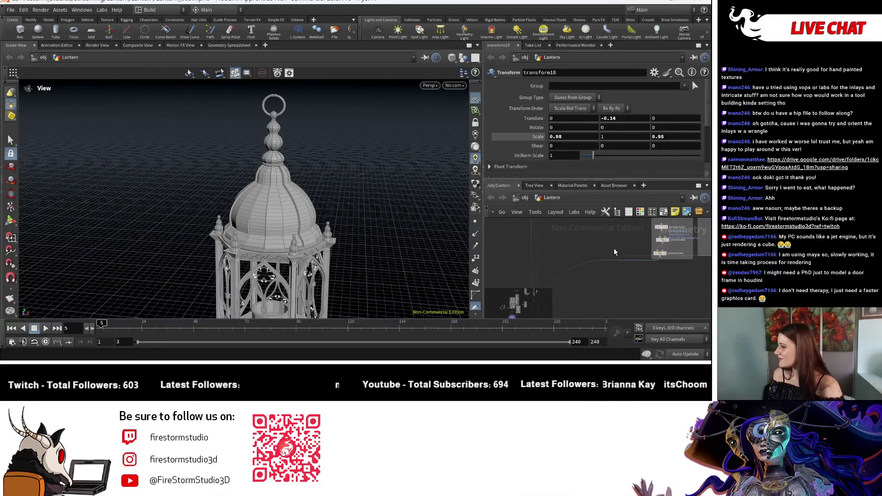
{"action": "scroll", "coordinate": [614, 253], "scroll_direction": "up", "scroll_amount": 3}
{"action": "scroll", "coordinate": [614, 262], "scroll_direction": "up", "scroll_amount": 2}
{"action": "scroll", "coordinate": [621, 280], "scroll_direction": "up", "scroll_amount": 2}
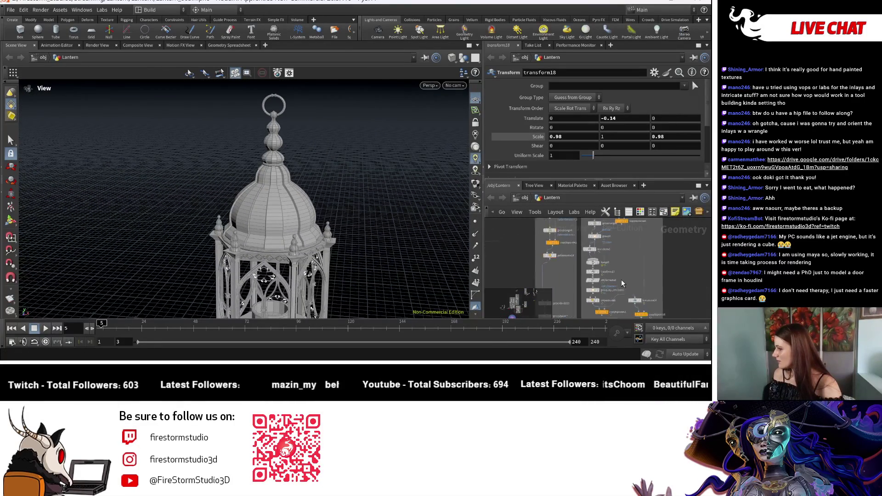
{"action": "scroll", "coordinate": [620, 279], "scroll_direction": "up", "scroll_amount": 3}
Display merge8's finial cap, check its geometry info, then isolate the copytopoints4 sphere.
{"action": "left_click", "coordinate": [572, 244]}
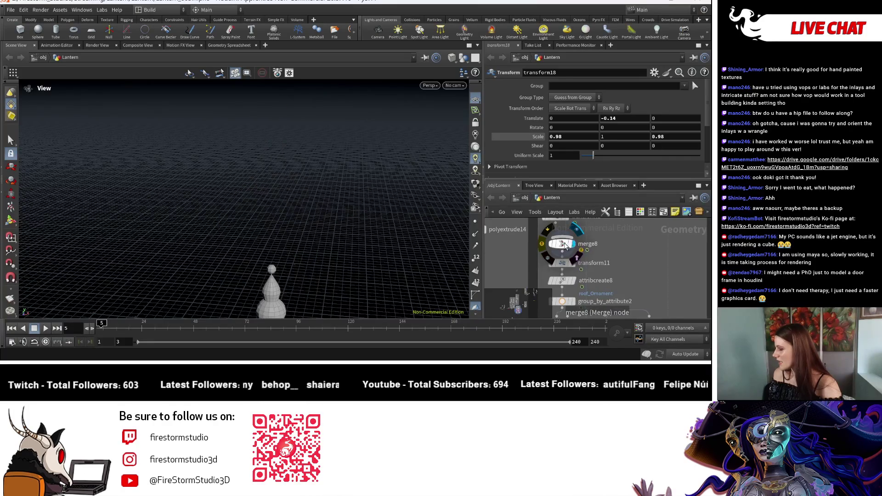
{"action": "scroll", "coordinate": [654, 242], "scroll_direction": "down", "scroll_amount": 2}
{"action": "scroll", "coordinate": [650, 286], "scroll_direction": "down", "scroll_amount": 2}
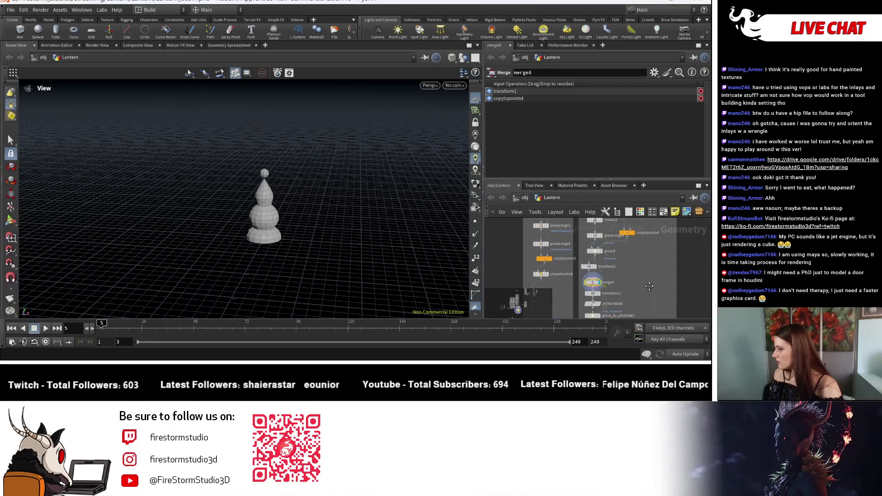
{"action": "scroll", "coordinate": [649, 286], "scroll_direction": "up", "scroll_amount": 1}
{"action": "scroll", "coordinate": [652, 279], "scroll_direction": "up", "scroll_amount": 1}
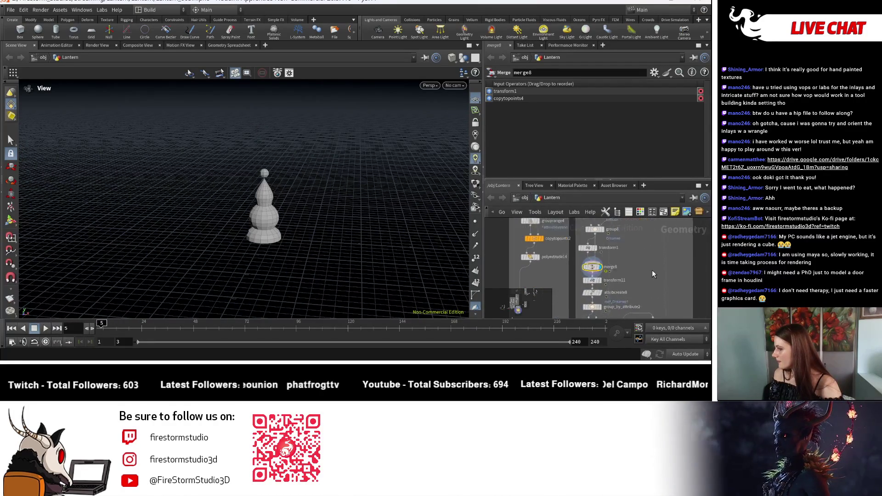
{"action": "scroll", "coordinate": [652, 273], "scroll_direction": "up", "scroll_amount": 1}
{"action": "middle_click", "coordinate": [582, 267]}
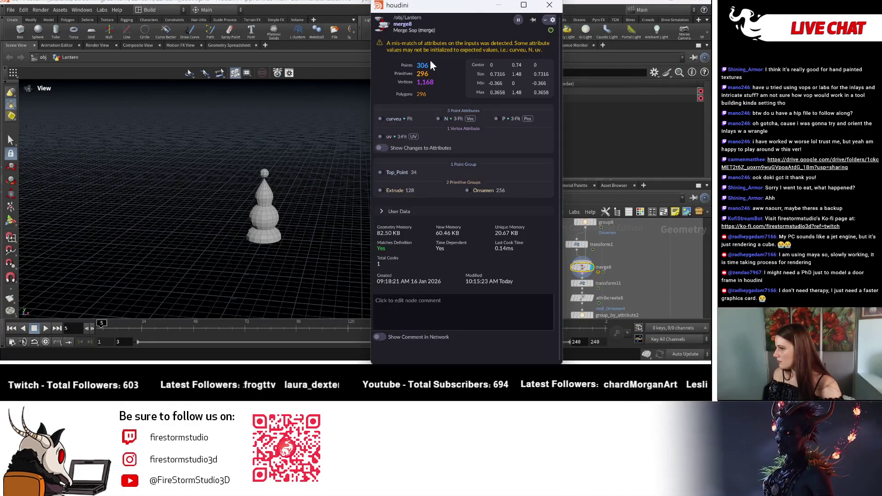
{"action": "left_click", "coordinate": [549, 4]}
{"action": "mouse_move", "coordinate": [688, 277]}
{"action": "middle_mouse_down"}
{"action": "mouse_move", "coordinate": [687, 297]}
{"action": "mouse_move", "coordinate": [637, 256]}
{"action": "middle_mouse_up"}
{"action": "scroll", "coordinate": [641, 276], "scroll_direction": "down", "scroll_amount": 1}
{"action": "scroll", "coordinate": [640, 290], "scroll_direction": "down", "scroll_amount": 1}
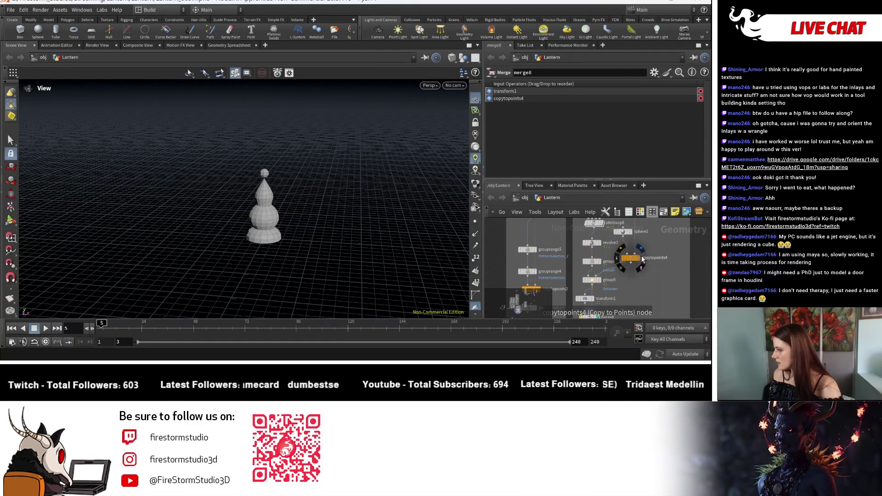
{"action": "left_click", "coordinate": [640, 255]}
{"action": "left_click", "coordinate": [631, 259]}
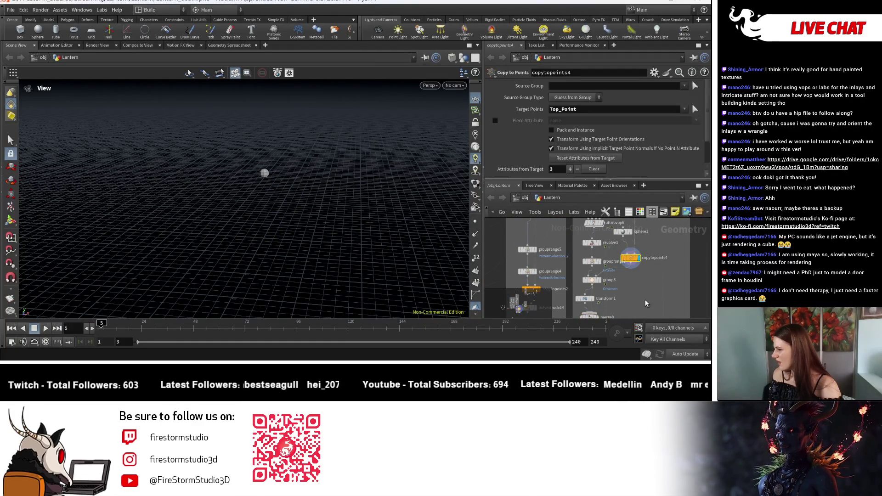
{"action": "scroll", "coordinate": [605, 288], "scroll_direction": "up", "scroll_amount": 3}
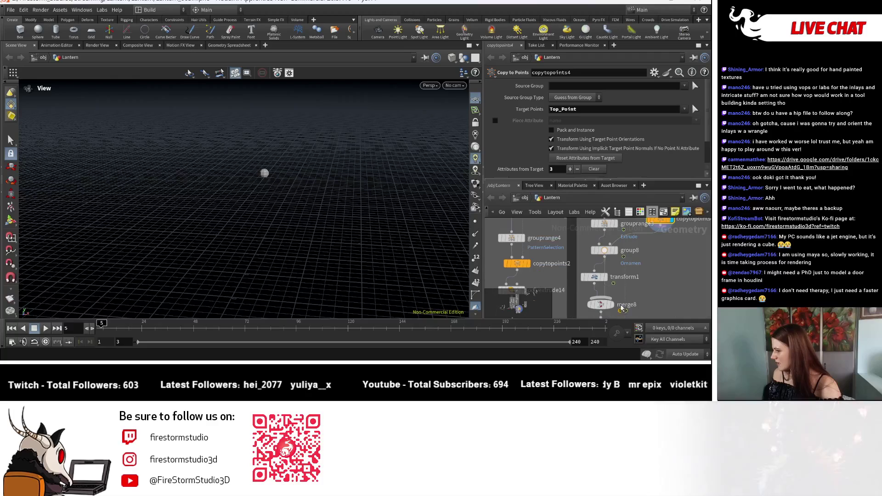
Review transform1's result and node info, then return to merge8 and orbit the merged cap.
{"action": "left_click", "coordinate": [606, 279]}
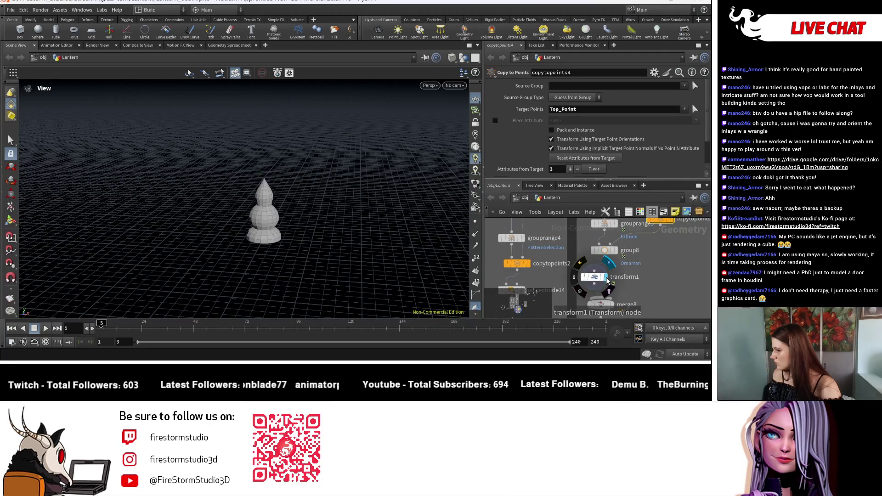
{"action": "left_click", "coordinate": [603, 277]}
{"action": "middle_click", "coordinate": [603, 277]}
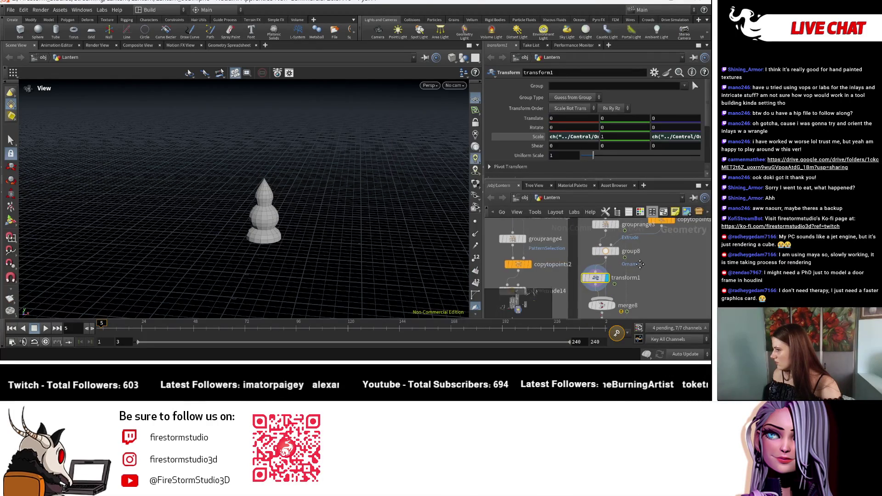
{"action": "mouse_move", "coordinate": [640, 263]}
{"action": "middle_mouse_down"}
{"action": "mouse_move", "coordinate": [640, 304]}
{"action": "mouse_move", "coordinate": [623, 276]}
{"action": "middle_mouse_up"}
{"action": "middle_click", "coordinate": [631, 295]}
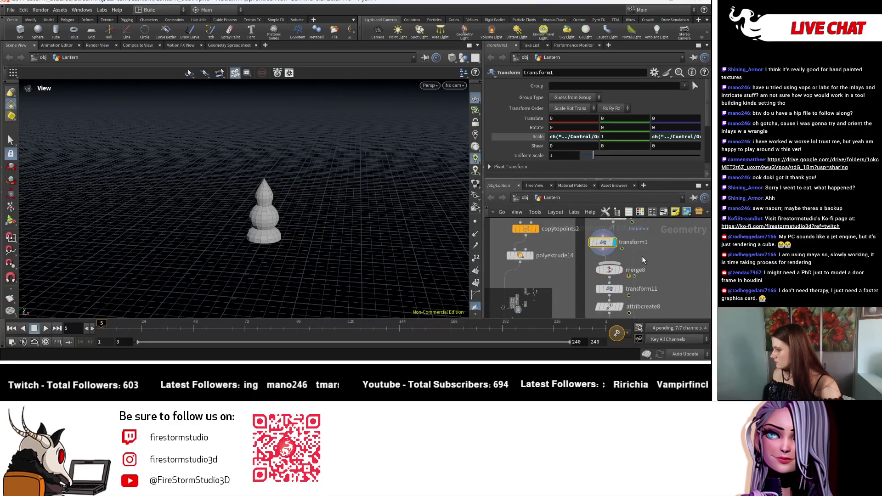
{"action": "left_click", "coordinate": [619, 274]}
{"action": "mouse_move", "coordinate": [335, 224]}
{"action": "left_mouse_down"}
{"action": "mouse_move", "coordinate": [283, 306]}
{"action": "mouse_move", "coordinate": [276, 304]}
{"action": "left_mouse_up"}
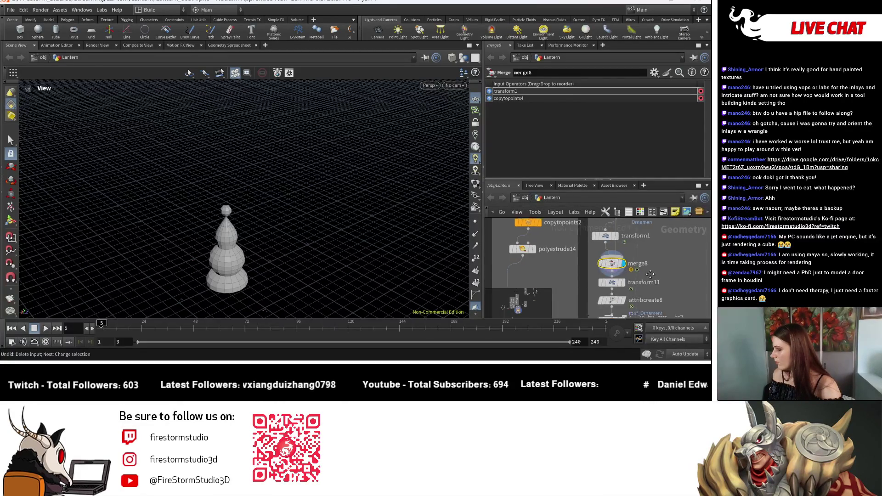
{"action": "mouse_move", "coordinate": [600, 274]}
{"action": "middle_mouse_down"}
{"action": "mouse_move", "coordinate": [644, 250]}
{"action": "mouse_move", "coordinate": [646, 231]}
{"action": "mouse_move", "coordinate": [646, 270]}
{"action": "mouse_move", "coordinate": [575, 285]}
{"action": "mouse_move", "coordinate": [601, 272]}
{"action": "middle_mouse_up"}
Display the final normal node's full lantern, frame it, and orbit from dome to lower cage.
{"action": "left_click", "coordinate": [630, 250]}
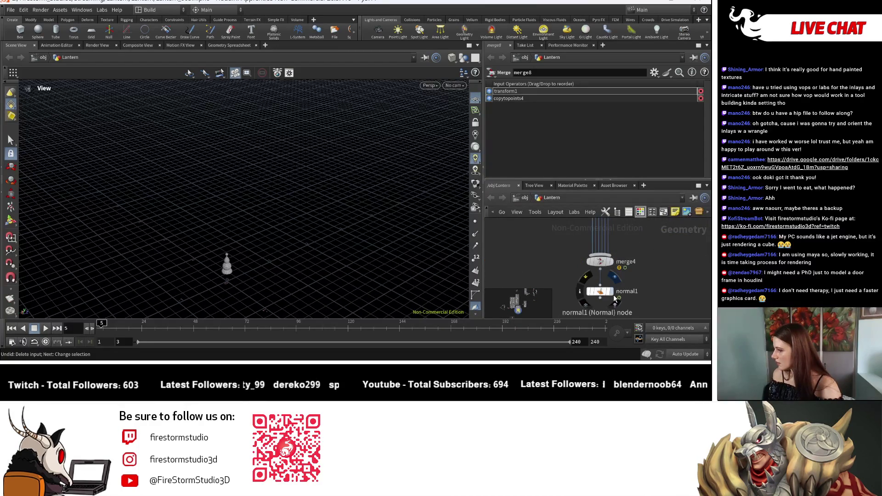
{"action": "key", "text": "h"}
{"action": "scroll", "coordinate": [381, 262], "scroll_direction": "down", "scroll_amount": 3}
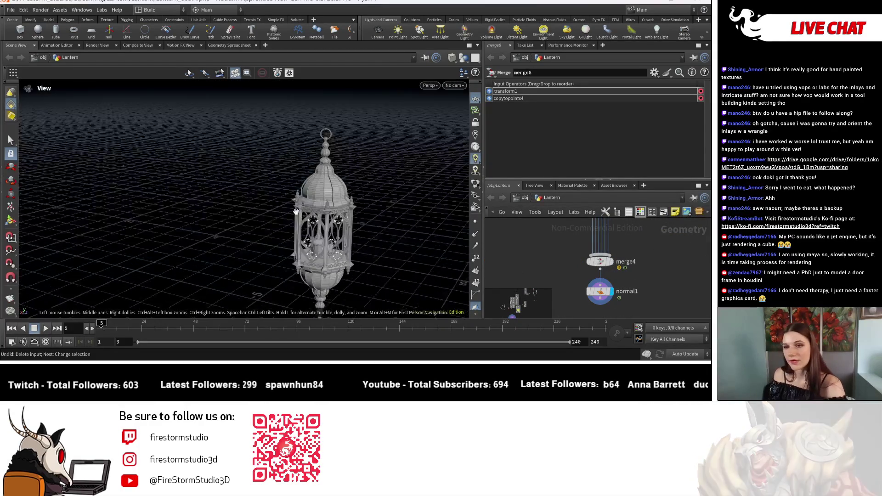
{"action": "scroll", "coordinate": [293, 217], "scroll_direction": "up", "scroll_amount": 3}
{"action": "scroll", "coordinate": [292, 217], "scroll_direction": "down", "scroll_amount": 3}
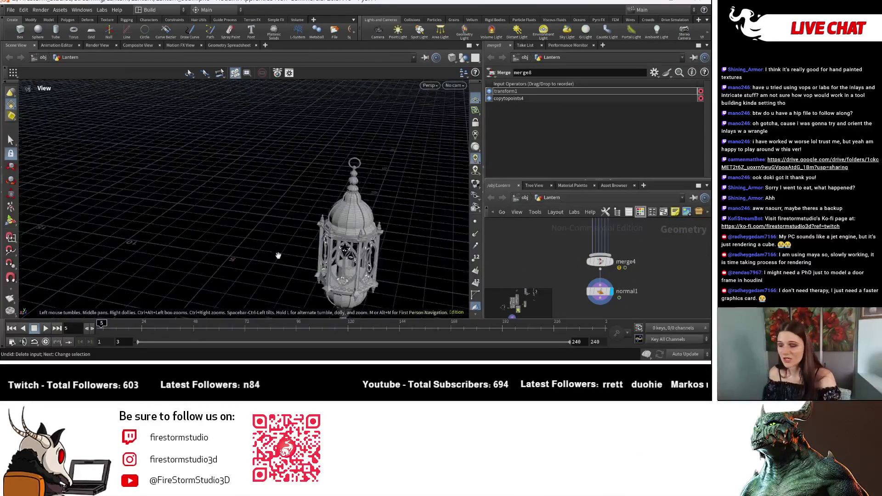
{"action": "scroll", "coordinate": [343, 221], "scroll_direction": "down", "scroll_amount": 2}
{"action": "left_click_drag", "start_coordinate": [343, 220], "coordinate": [324, 250]}
{"action": "scroll", "coordinate": [299, 234], "scroll_direction": "down", "scroll_amount": 2}
{"action": "scroll", "coordinate": [327, 239], "scroll_direction": "up", "scroll_amount": 3}
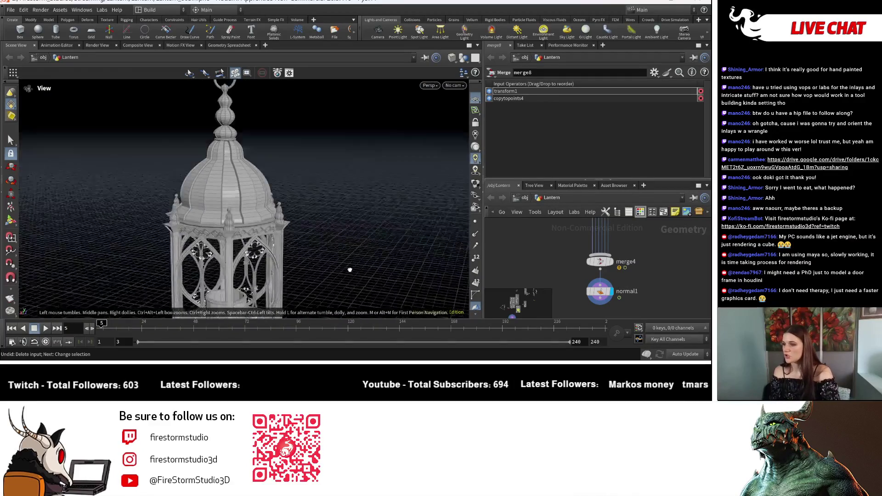
{"action": "scroll", "coordinate": [371, 268], "scroll_direction": "up", "scroll_amount": 2}
{"action": "left_click_drag", "start_coordinate": [371, 268], "coordinate": [297, 234]}
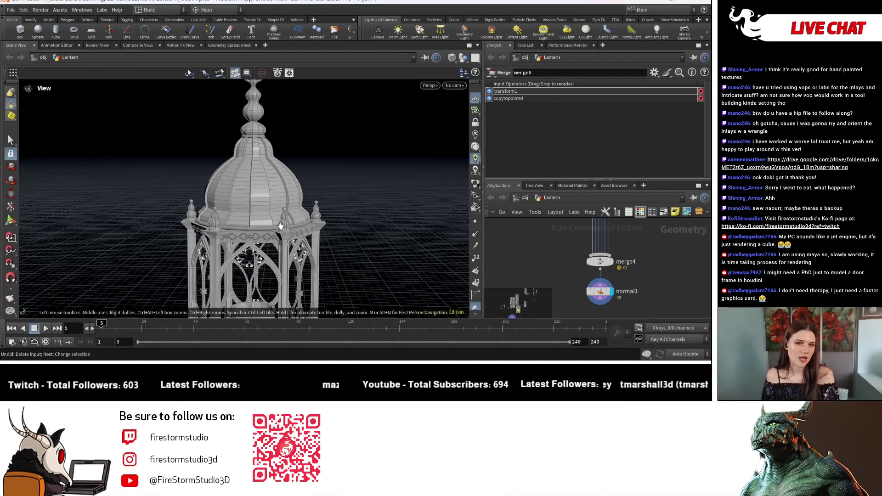
{"action": "scroll", "coordinate": [271, 222], "scroll_direction": "up", "scroll_amount": 1}
{"action": "scroll", "coordinate": [250, 209], "scroll_direction": "up", "scroll_amount": 1}
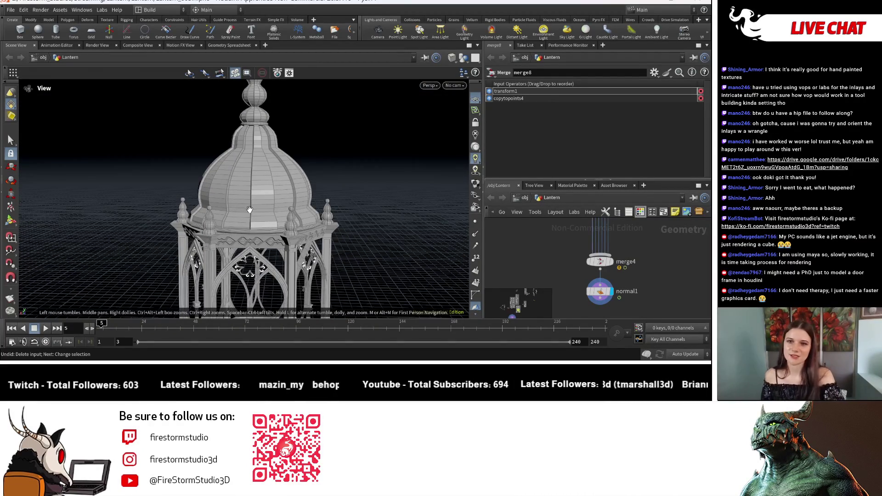
{"action": "scroll", "coordinate": [241, 164], "scroll_direction": "down", "scroll_amount": 3}
{"action": "scroll", "coordinate": [289, 191], "scroll_direction": "down", "scroll_amount": 3}
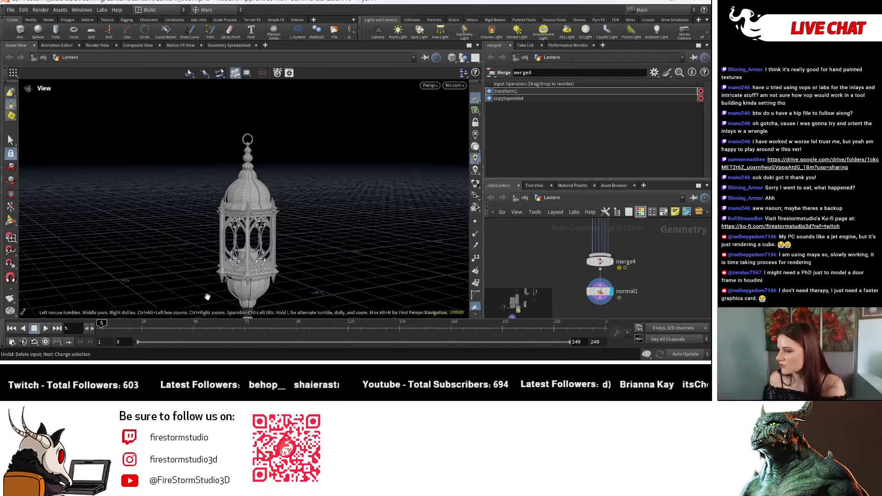
{"action": "scroll", "coordinate": [283, 242], "scroll_direction": "up", "scroll_amount": 3}
{"action": "mouse_move", "coordinate": [295, 222]}
{"action": "left_mouse_down"}
{"action": "mouse_move", "coordinate": [182, 199]}
{"action": "mouse_move", "coordinate": [285, 162]}
{"action": "left_mouse_up"}
{"action": "scroll", "coordinate": [182, 199], "scroll_direction": "down", "scroll_amount": 3}
{"action": "scroll", "coordinate": [250, 114], "scroll_direction": "up", "scroll_amount": 3}
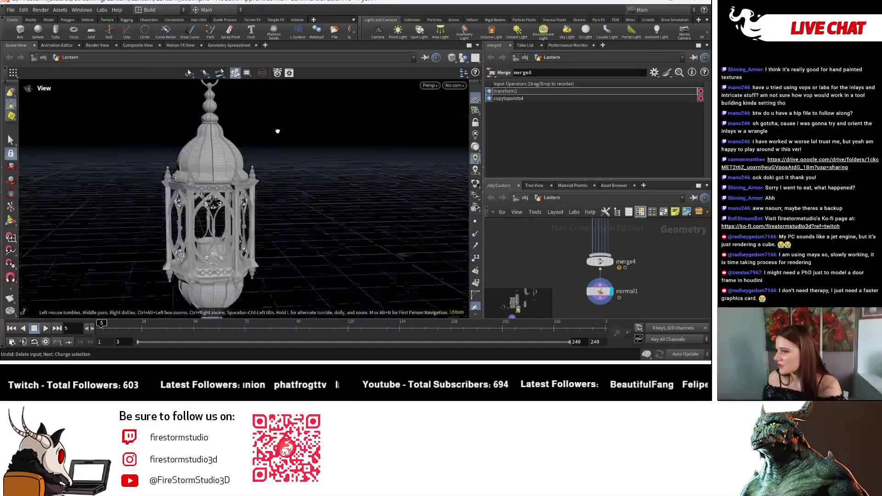
{"action": "mouse_move", "coordinate": [250, 114]}
{"action": "left_mouse_down"}
{"action": "mouse_move", "coordinate": [250, 152]}
{"action": "mouse_move", "coordinate": [183, 152]}
{"action": "mouse_move", "coordinate": [349, 168]}
{"action": "left_mouse_up"}
{"action": "scroll", "coordinate": [251, 152], "scroll_direction": "up", "scroll_amount": 3}
{"action": "scroll", "coordinate": [251, 151], "scroll_direction": "up", "scroll_amount": 3}
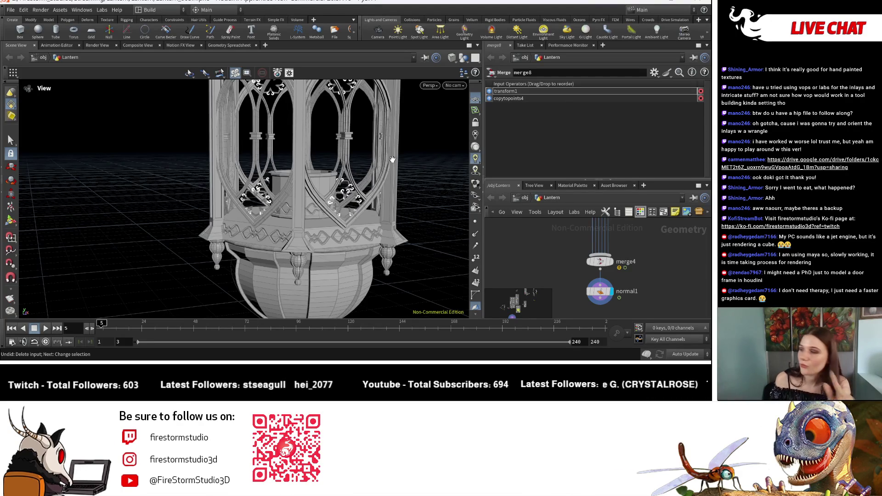
{"action": "mouse_move", "coordinate": [417, 148]}
{"action": "left_mouse_down"}
{"action": "mouse_move", "coordinate": [351, 171]}
{"action": "mouse_move", "coordinate": [357, 272]}
{"action": "mouse_move", "coordinate": [73, 250]}
{"action": "left_mouse_up"}
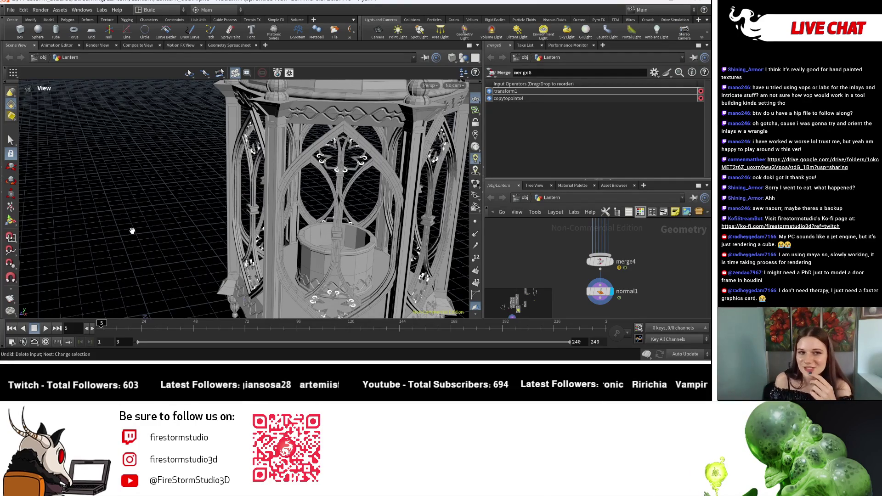
{"action": "scroll", "coordinate": [368, 193], "scroll_direction": "down", "scroll_amount": 5}
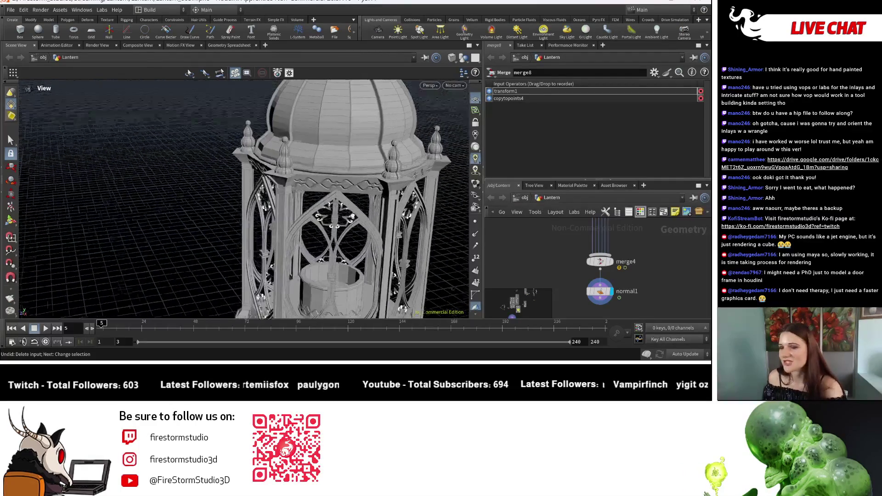
{"action": "scroll", "coordinate": [252, 198], "scroll_direction": "up", "scroll_amount": 2}
{"action": "scroll", "coordinate": [345, 172], "scroll_direction": "up", "scroll_amount": 2}
{"action": "left_click_drag", "start_coordinate": [365, 184], "coordinate": [384, 253]}
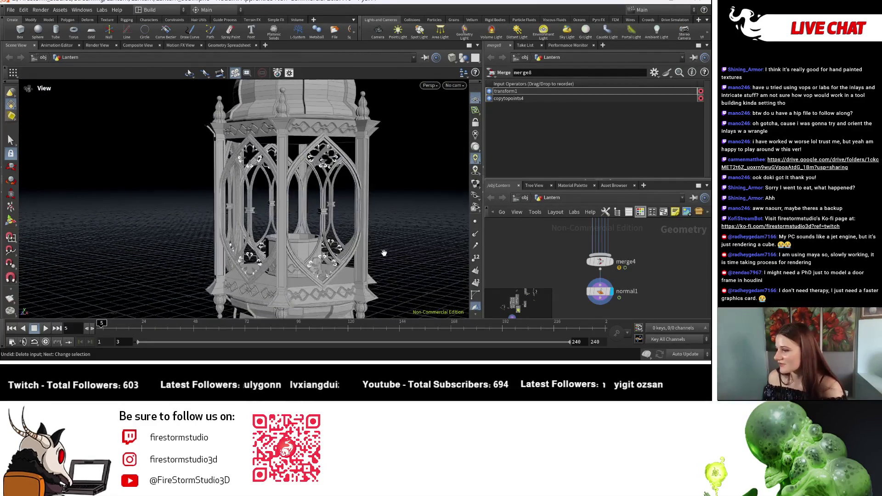
{"action": "scroll", "coordinate": [384, 244], "scroll_direction": "up", "scroll_amount": 3}
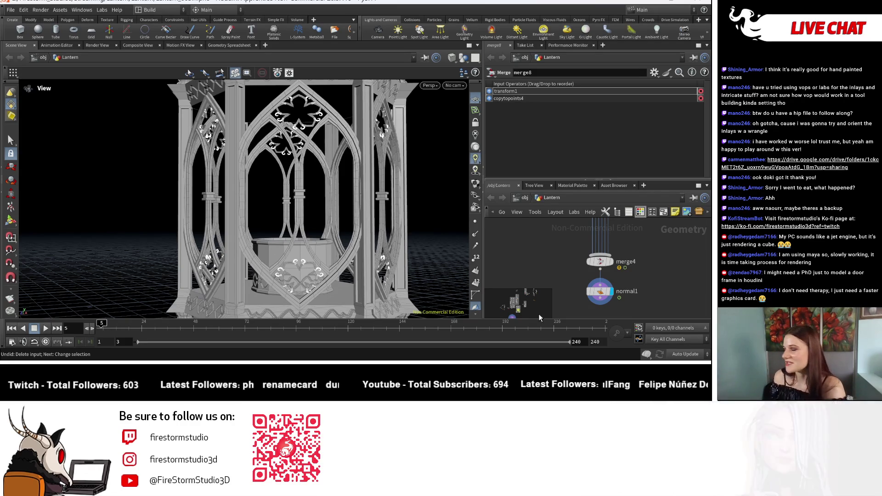
{"action": "mouse_move", "coordinate": [409, 241]}
{"action": "right_mouse_down"}
{"action": "mouse_move", "coordinate": [289, 235]}
{"action": "mouse_move", "coordinate": [345, 221]}
{"action": "right_mouse_up"}
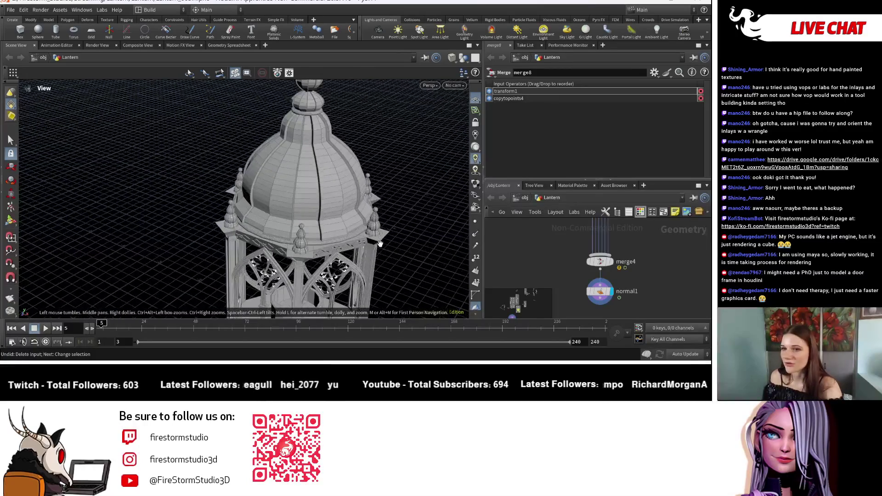
{"action": "mouse_move", "coordinate": [345, 221]}
{"action": "left_mouse_down"}
{"action": "mouse_move", "coordinate": [379, 196]}
{"action": "mouse_move", "coordinate": [360, 177]}
{"action": "mouse_move", "coordinate": [370, 140]}
{"action": "mouse_move", "coordinate": [379, 142]}
{"action": "mouse_move", "coordinate": [339, 233]}
{"action": "mouse_move", "coordinate": [361, 184]}
{"action": "left_mouse_up"}
{"action": "mouse_move", "coordinate": [361, 184]}
{"action": "right_mouse_down"}
{"action": "mouse_move", "coordinate": [385, 207]}
{"action": "mouse_move", "coordinate": [295, 255]}
{"action": "right_mouse_up"}
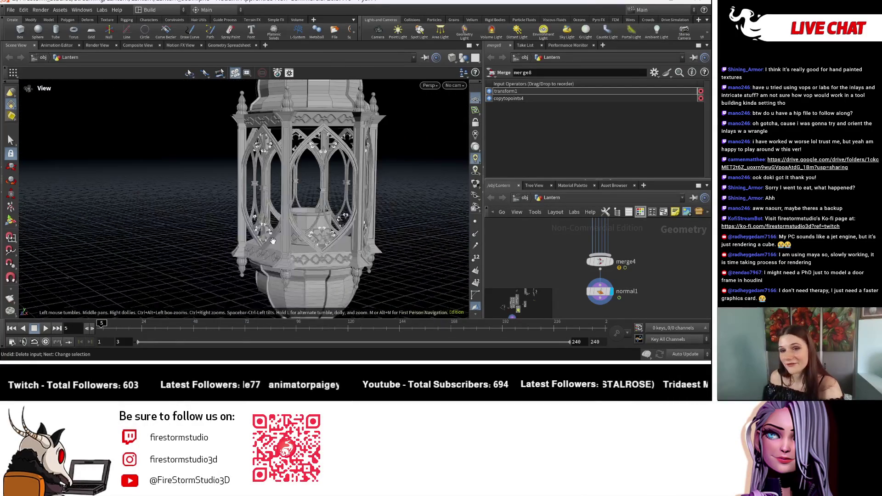
{"action": "left_click_drag", "start_coordinate": [300, 245], "coordinate": [317, 212]}
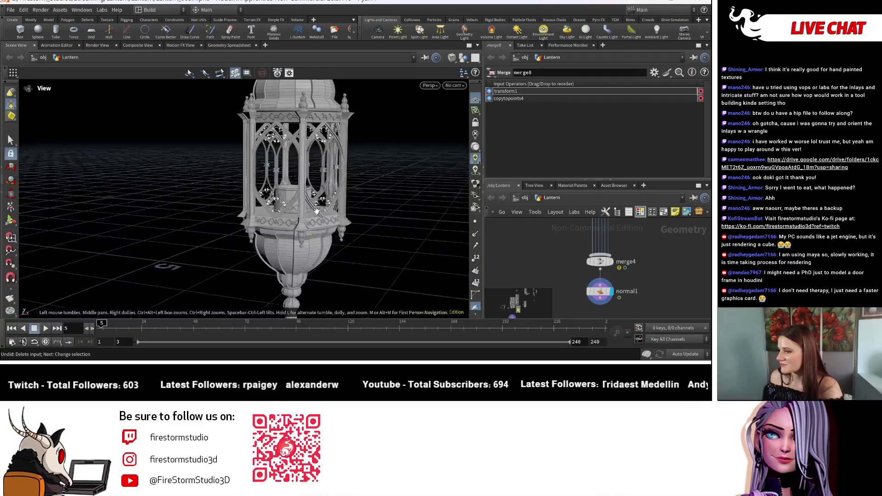
{"action": "left_click_drag", "start_coordinate": [332, 264], "coordinate": [385, 262]}
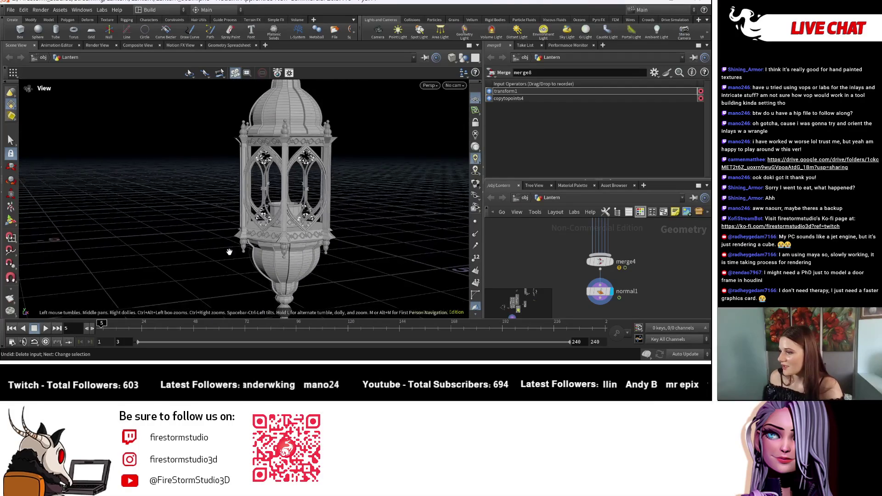
{"action": "mouse_move", "coordinate": [230, 252]}
{"action": "left_mouse_down"}
{"action": "mouse_move", "coordinate": [79, 256]}
{"action": "mouse_move", "coordinate": [270, 214]}
{"action": "left_mouse_up"}
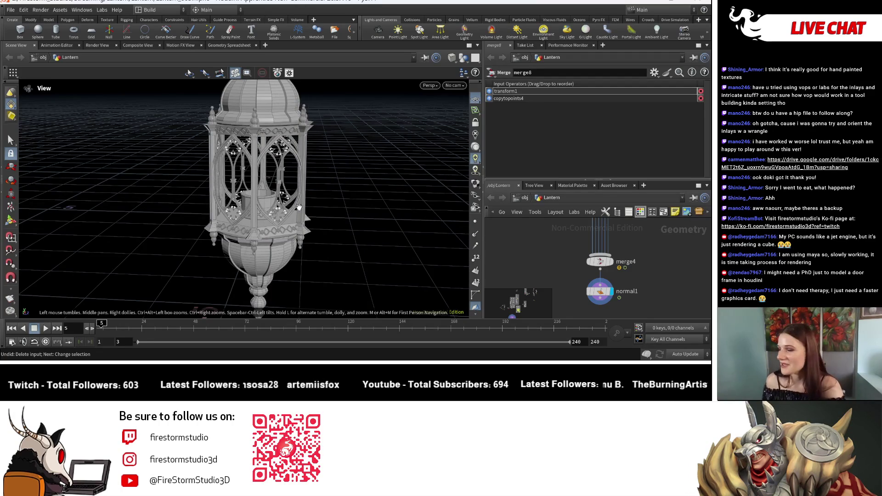
{"action": "mouse_move", "coordinate": [299, 208]}
{"action": "left_mouse_down"}
{"action": "mouse_move", "coordinate": [271, 116]}
{"action": "mouse_move", "coordinate": [213, 192]}
{"action": "left_mouse_up"}
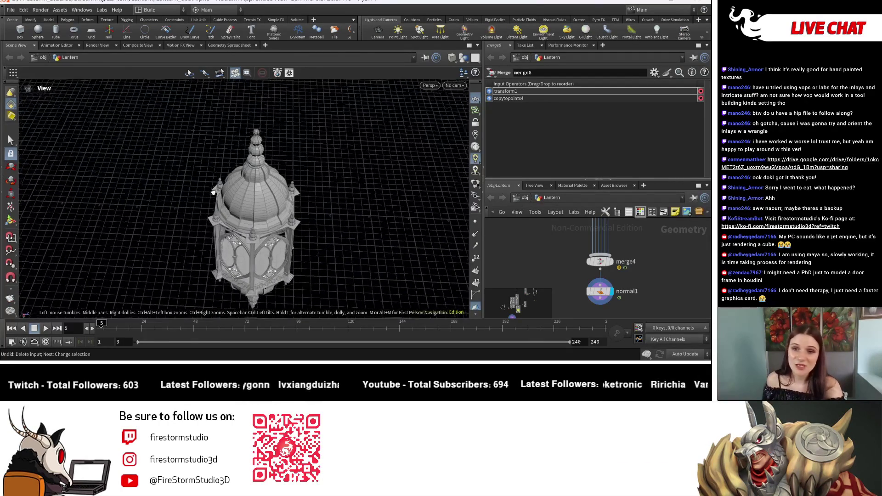
{"action": "right_click_drag", "start_coordinate": [213, 192], "coordinate": [315, 167]}
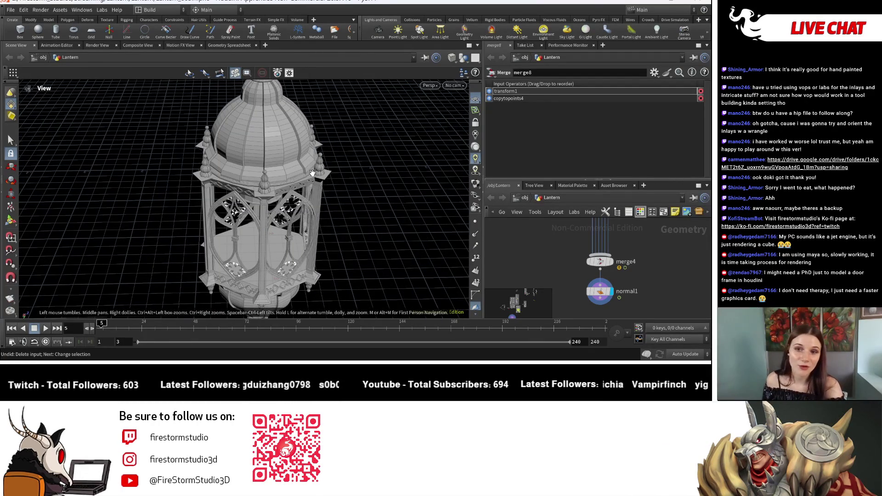
{"action": "left_click_drag", "start_coordinate": [279, 206], "coordinate": [234, 200]}
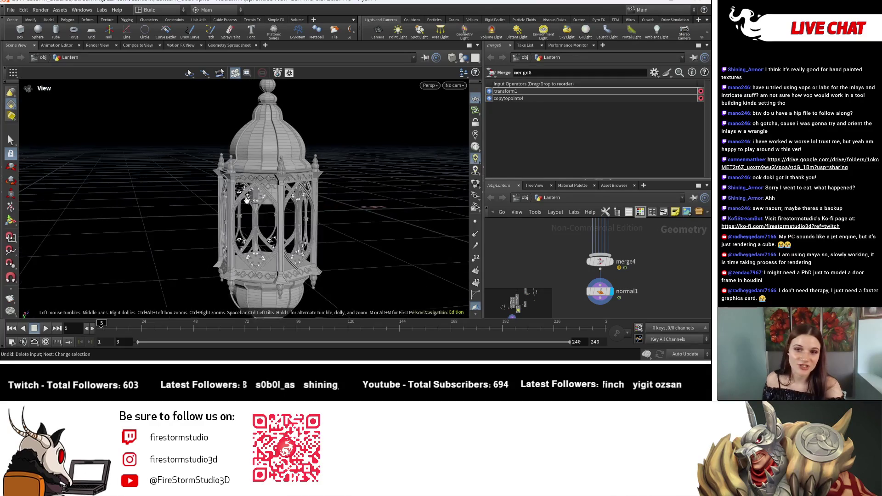